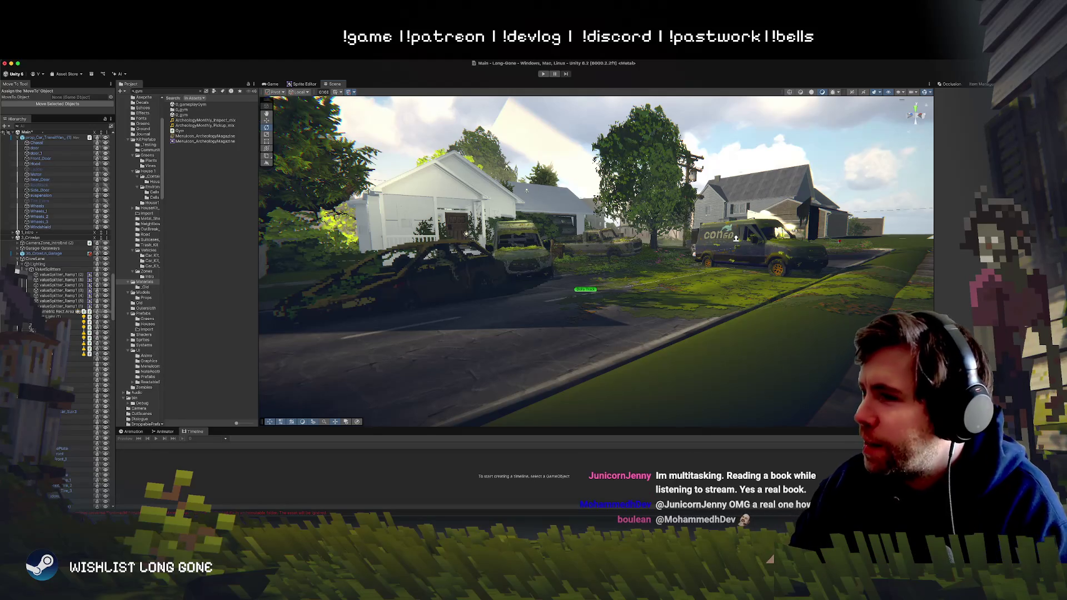
Step: Maximize Photoshop and drag the conGO logo layer lower on the van's side panel
key(super+Tab)
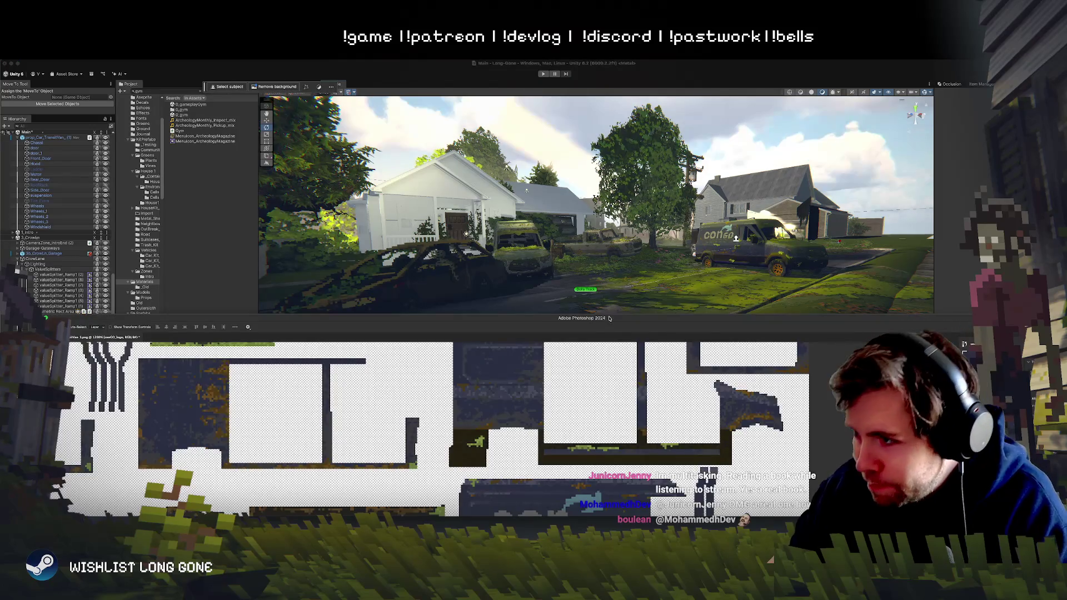
double_click(615, 320)
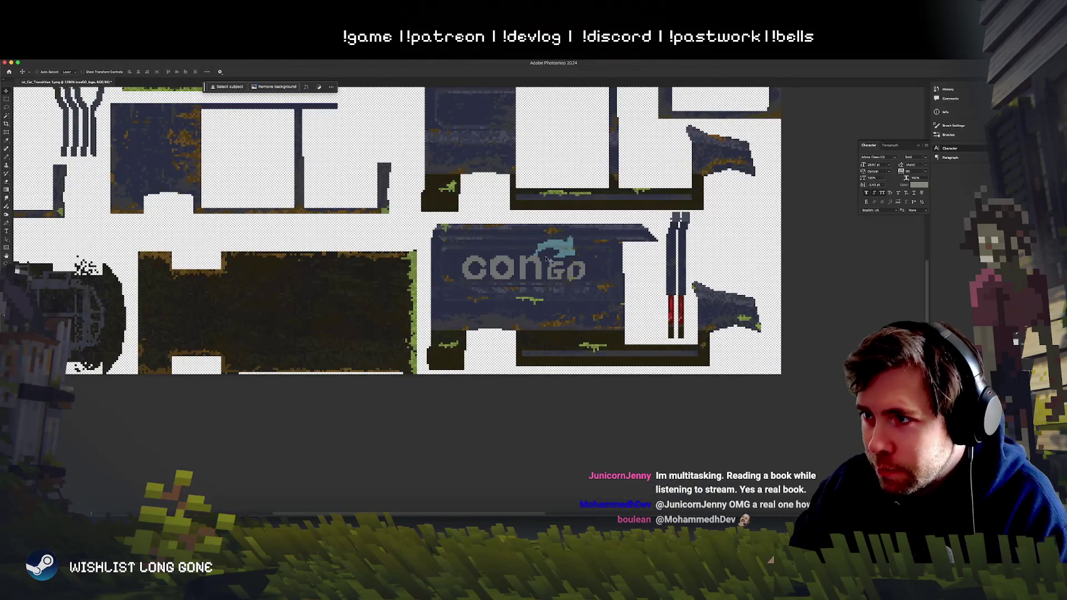
drag(547, 259, 550, 284)
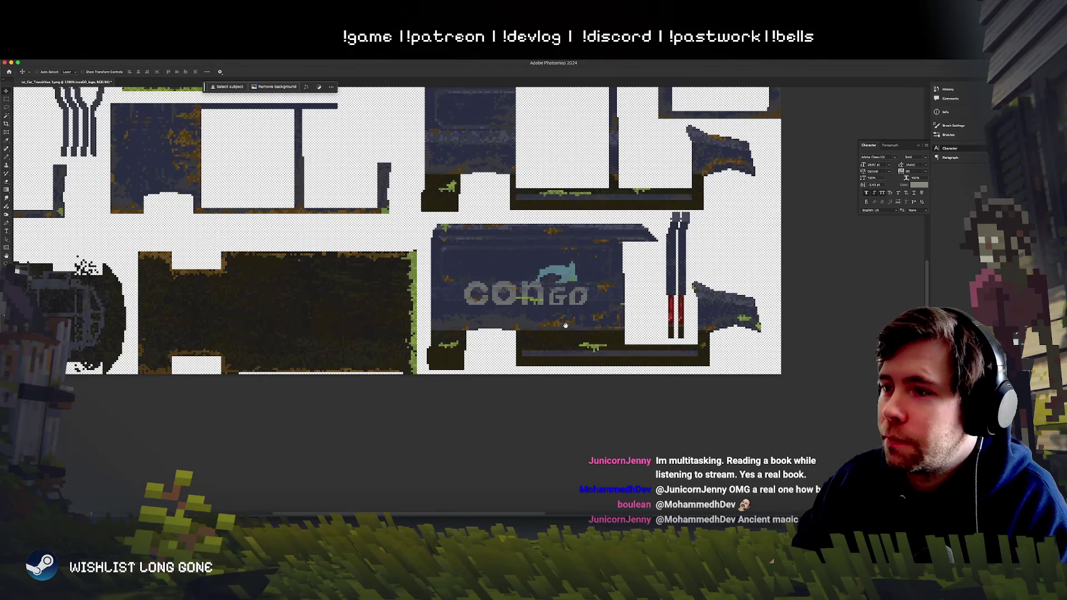
scroll(566, 325, right, 1)
scroll(566, 323, up, 5)
scroll(565, 323, down, 4)
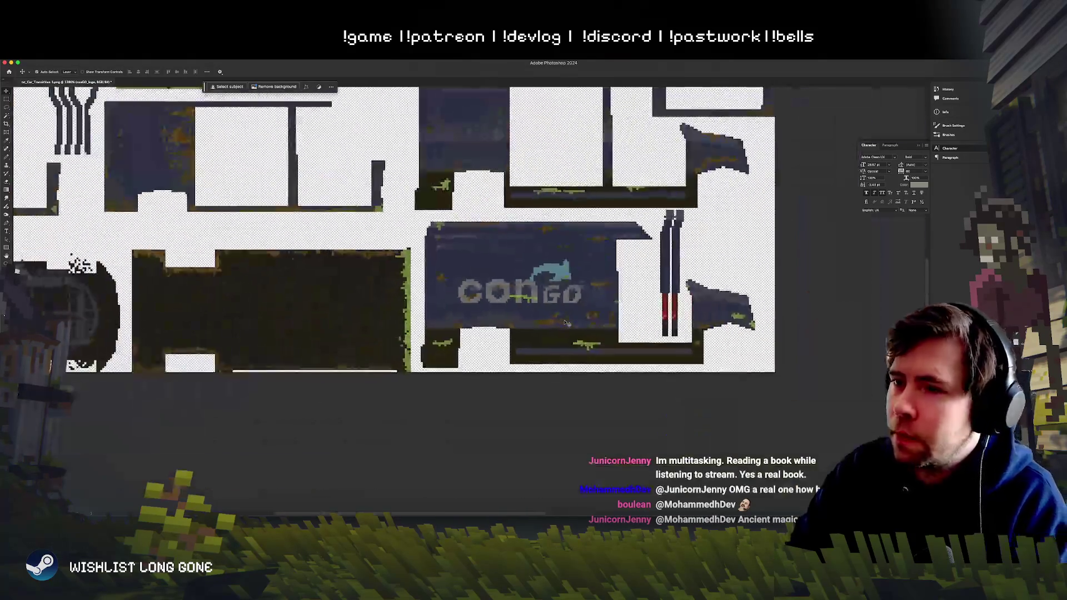
scroll(564, 320, up, 1)
scroll(563, 320, right, 3)
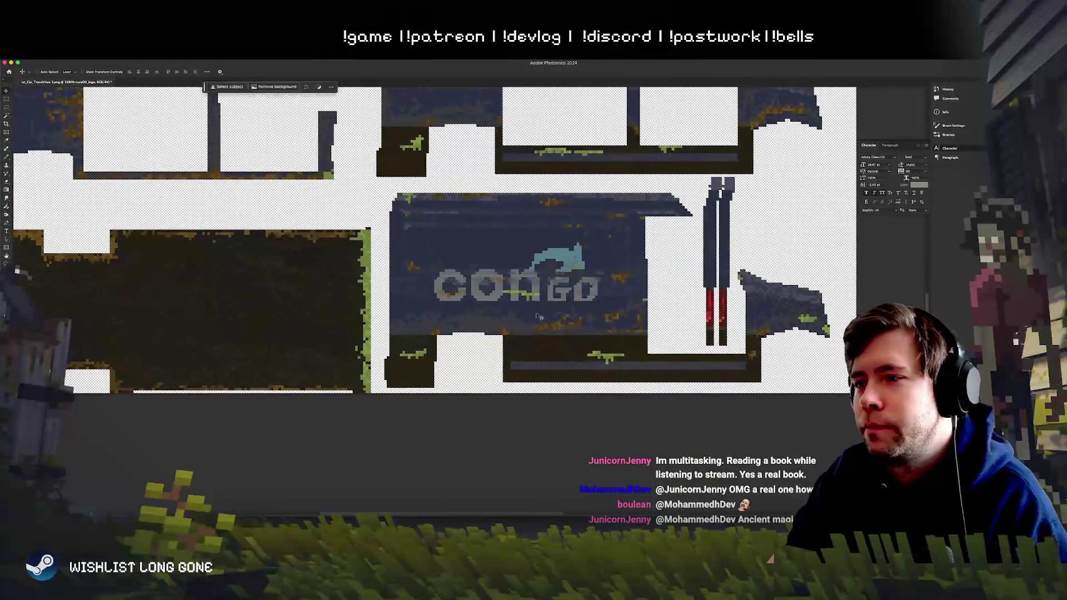
mouse_move(537, 314)
mouse_down()
mouse_move(537, 339)
mouse_move(538, 301)
mouse_up()
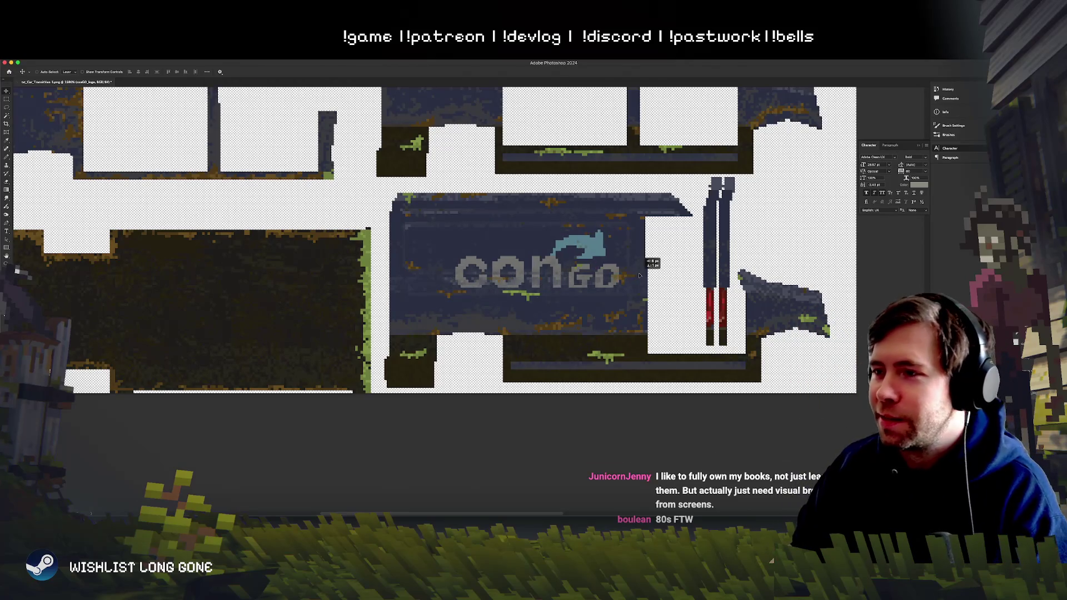
key(e)
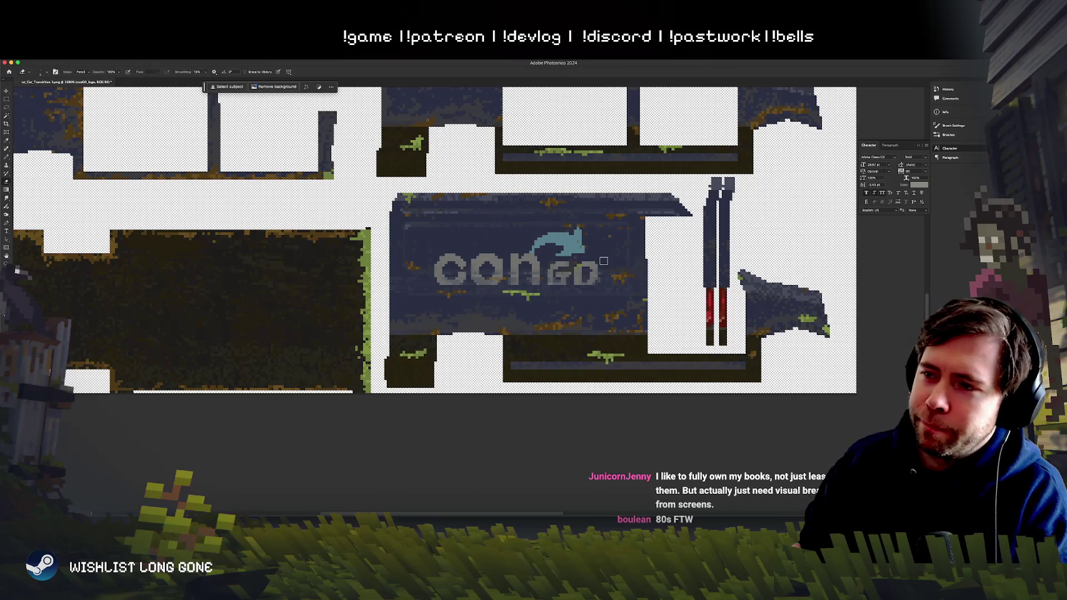
key(b)
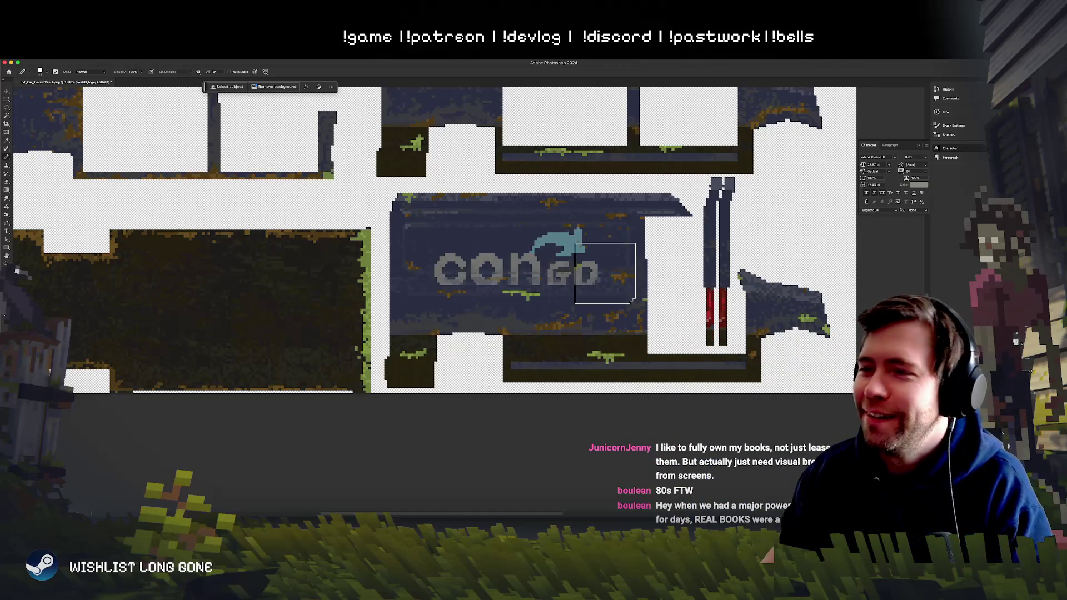
key(v)
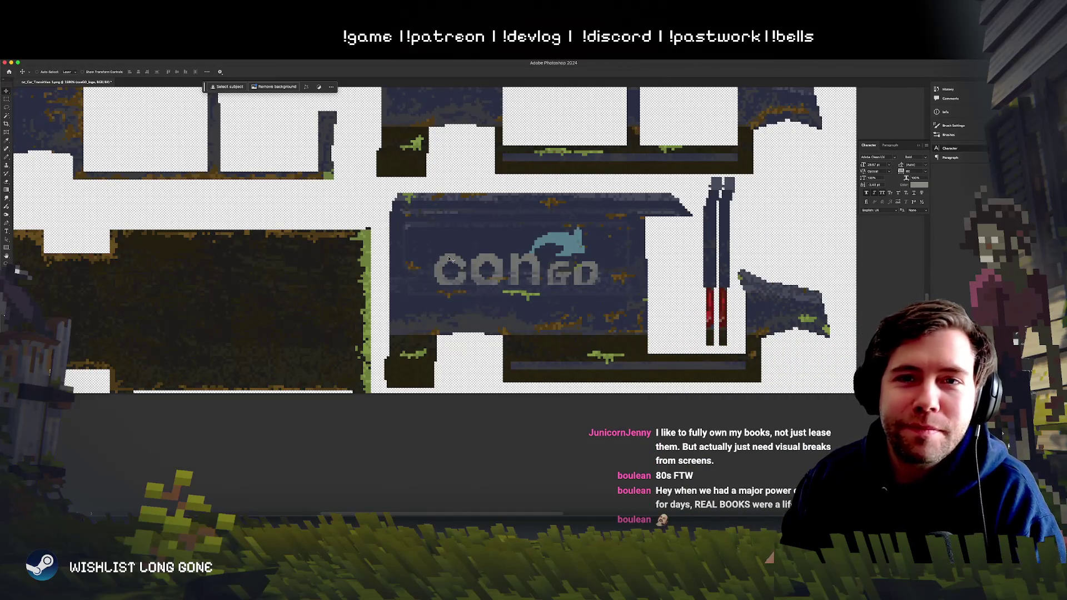
scroll(526, 299, down, 5)
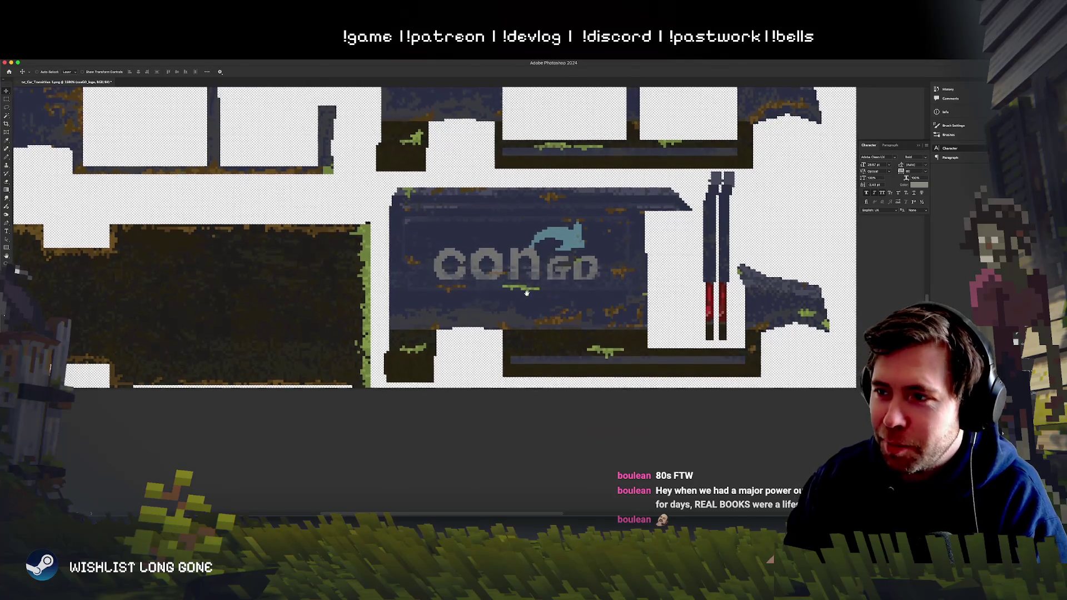
scroll(529, 296, up, 3)
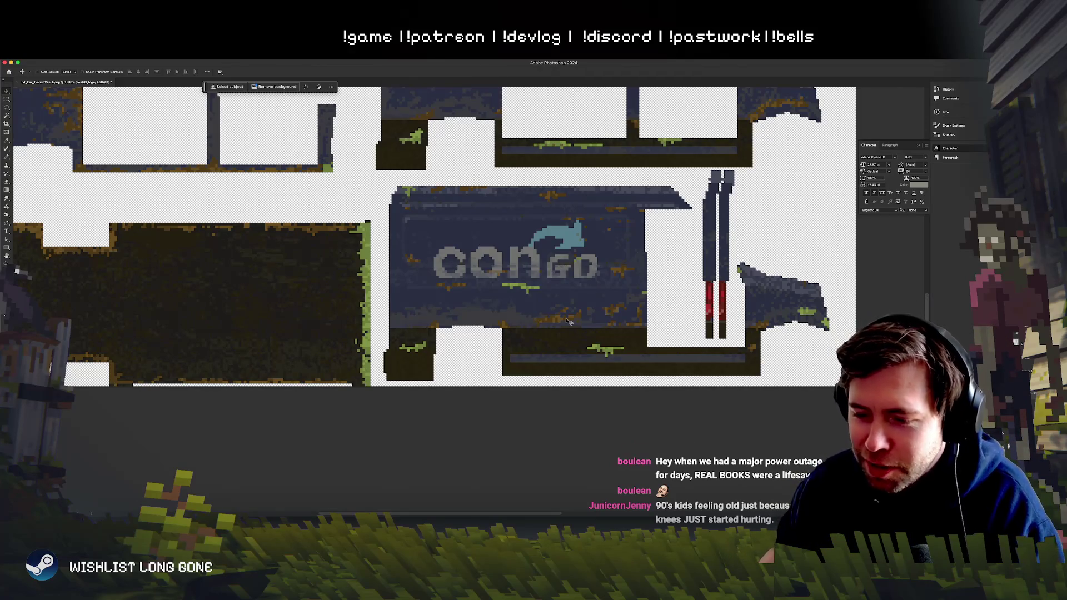
scroll(568, 326, right, 2)
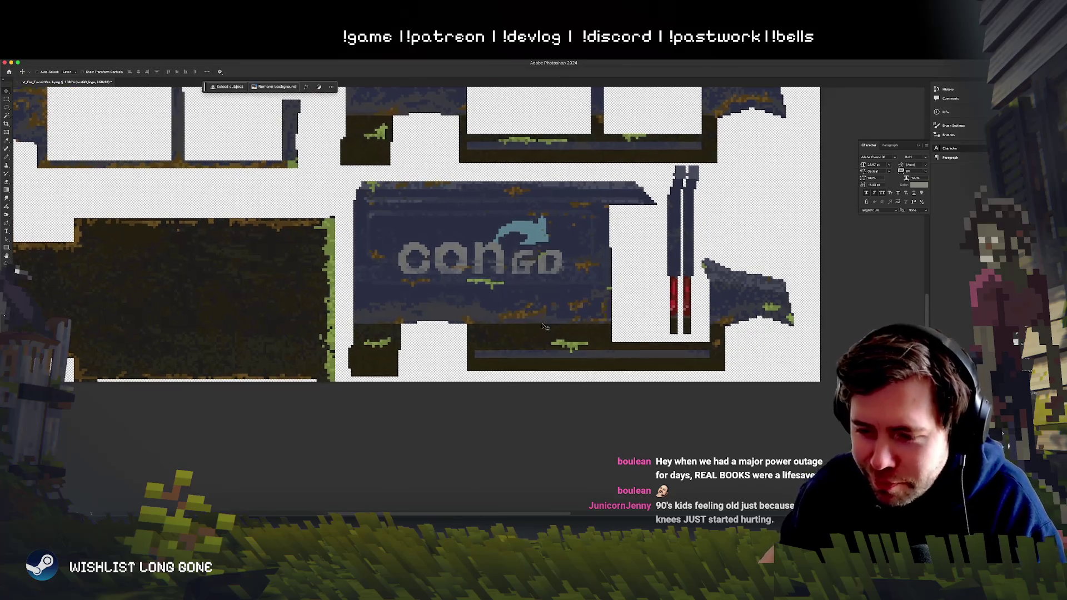
scroll(545, 327, down, 10)
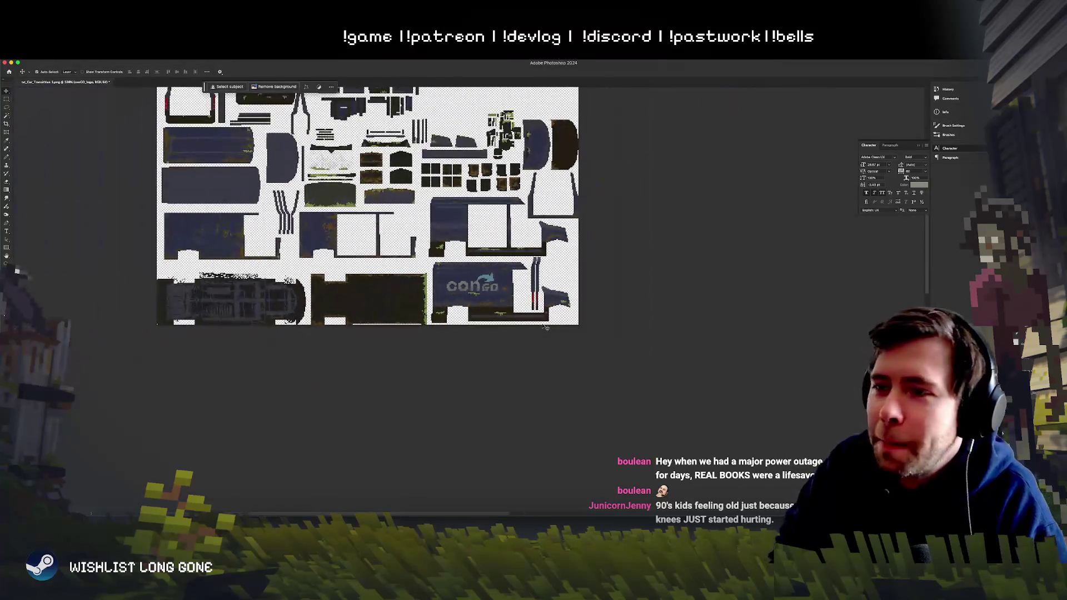
scroll(544, 326, down, 2)
scroll(544, 327, up, 1)
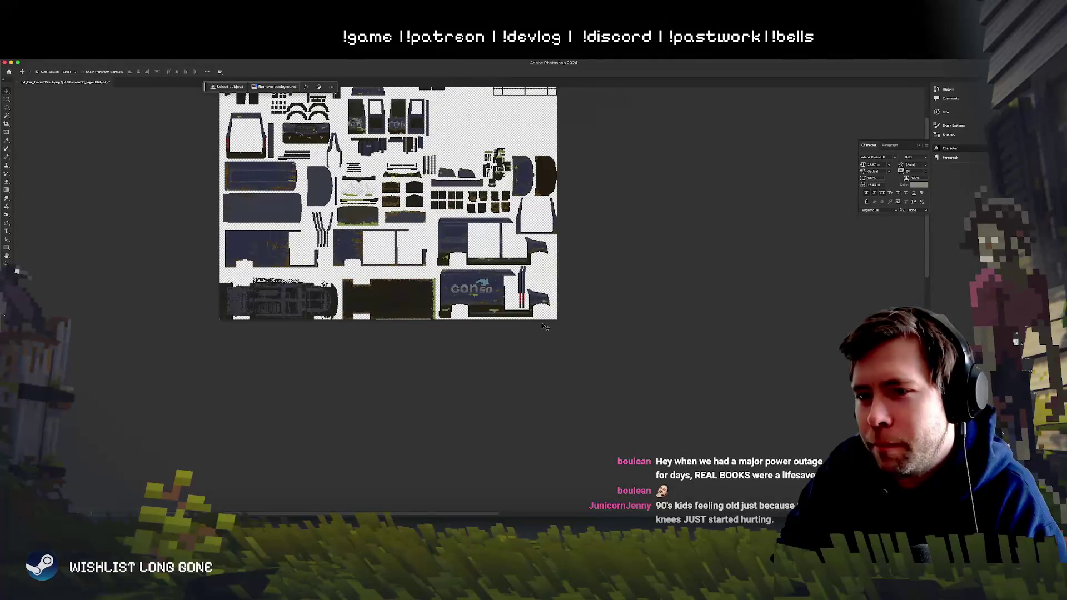
scroll(544, 326, up, 5)
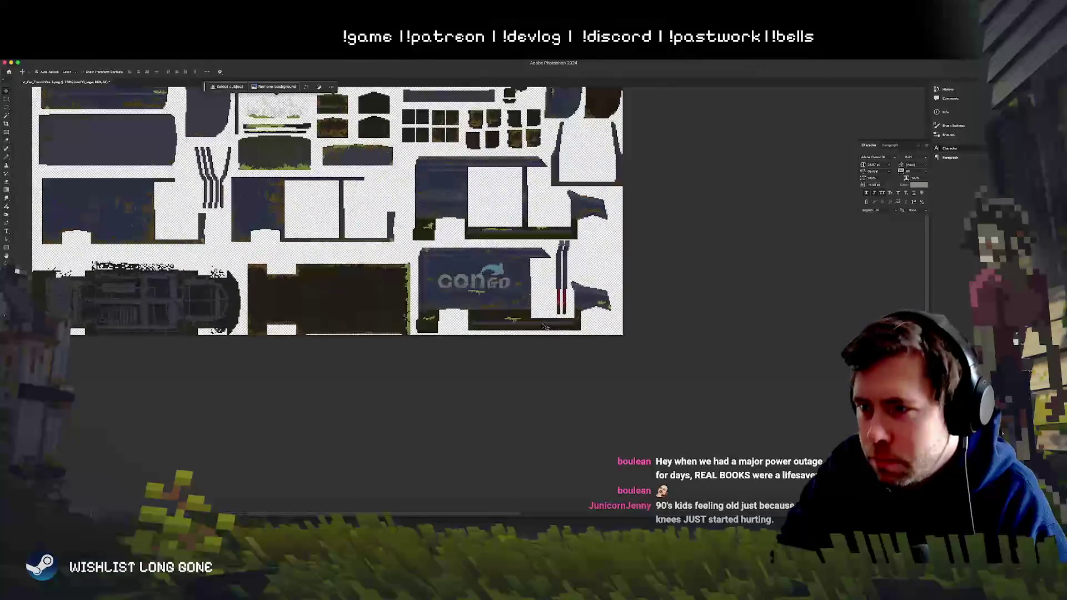
scroll(545, 327, up, 2)
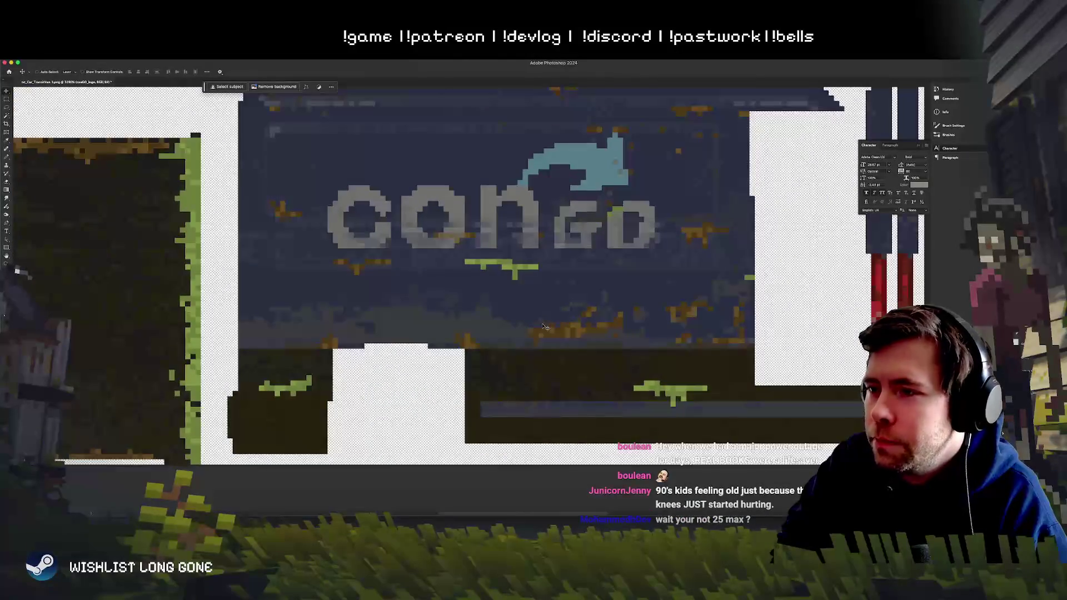
scroll(544, 327, down, 2)
scroll(544, 326, up, 1)
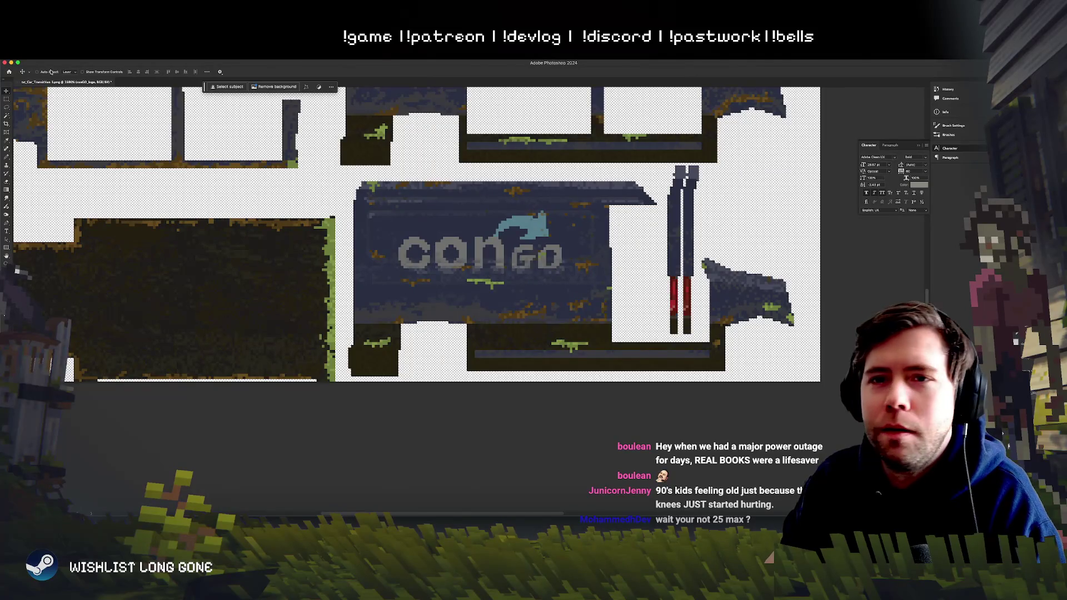
click(8, 98)
Step: Skew the marquee-selected GO letters into a slant, save the texture, and return to Unity
mouse_move(506, 242)
mouse_down()
mouse_move(606, 265)
mouse_move(593, 282)
mouse_up()
key(ctrl+t)
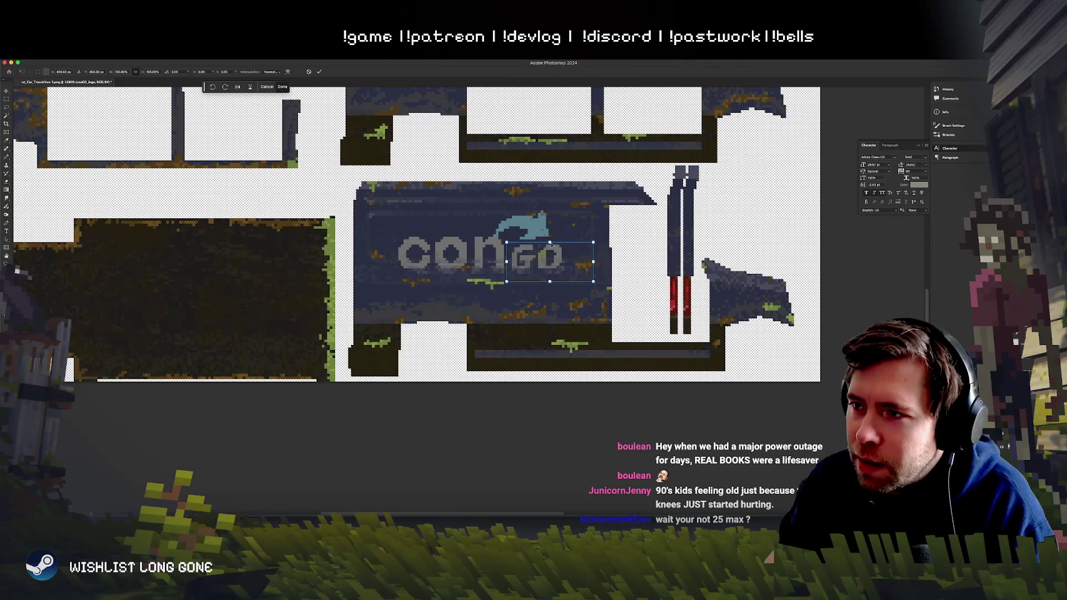
drag(550, 242, 543, 242)
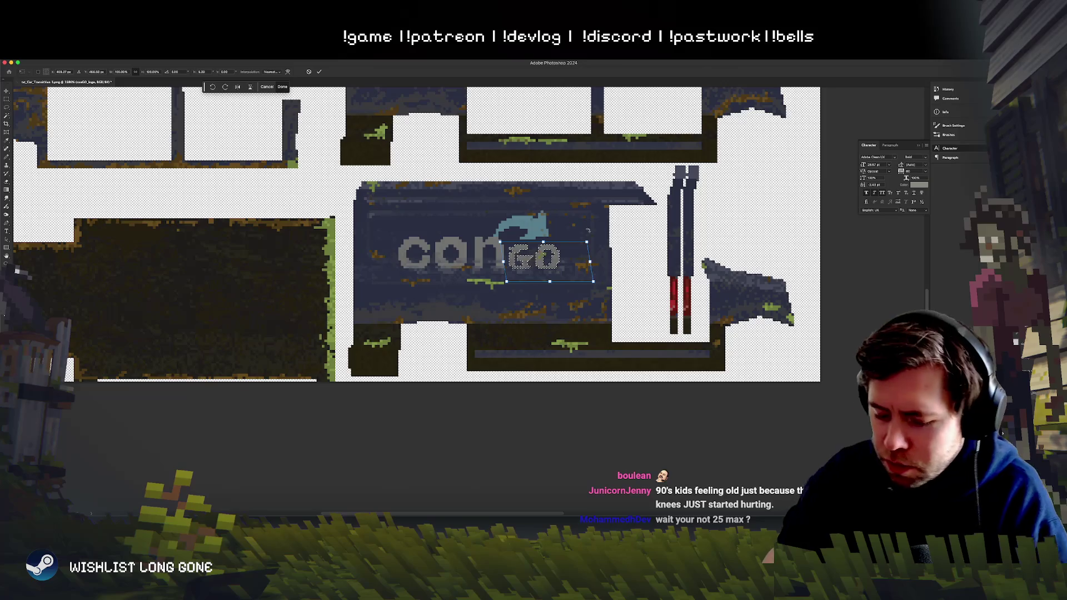
key(Return)
key(ctrl+d)
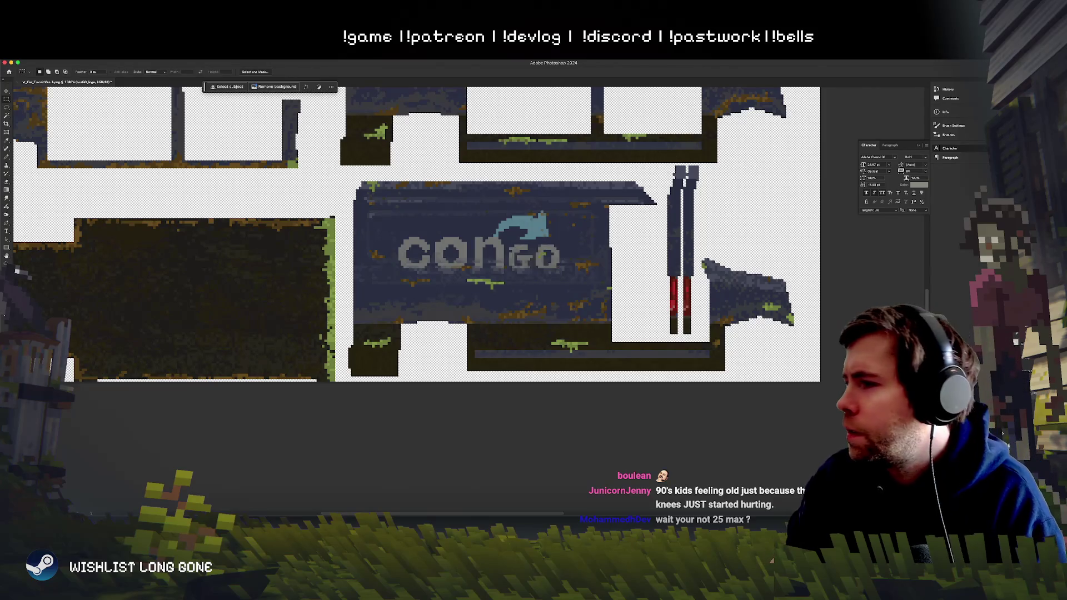
key(ctrl+s)
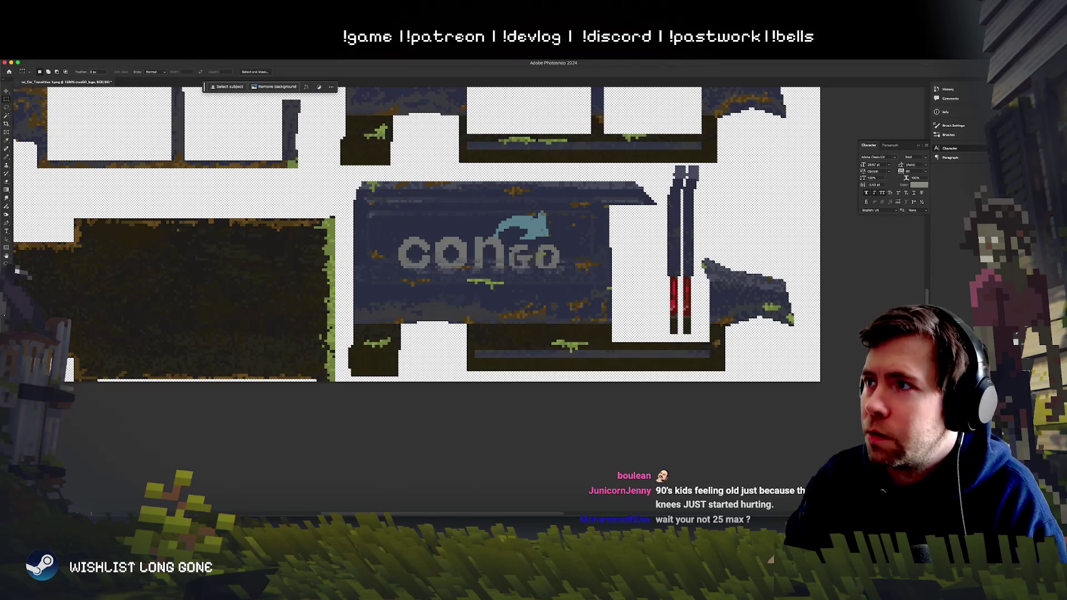
key(super+Tab)
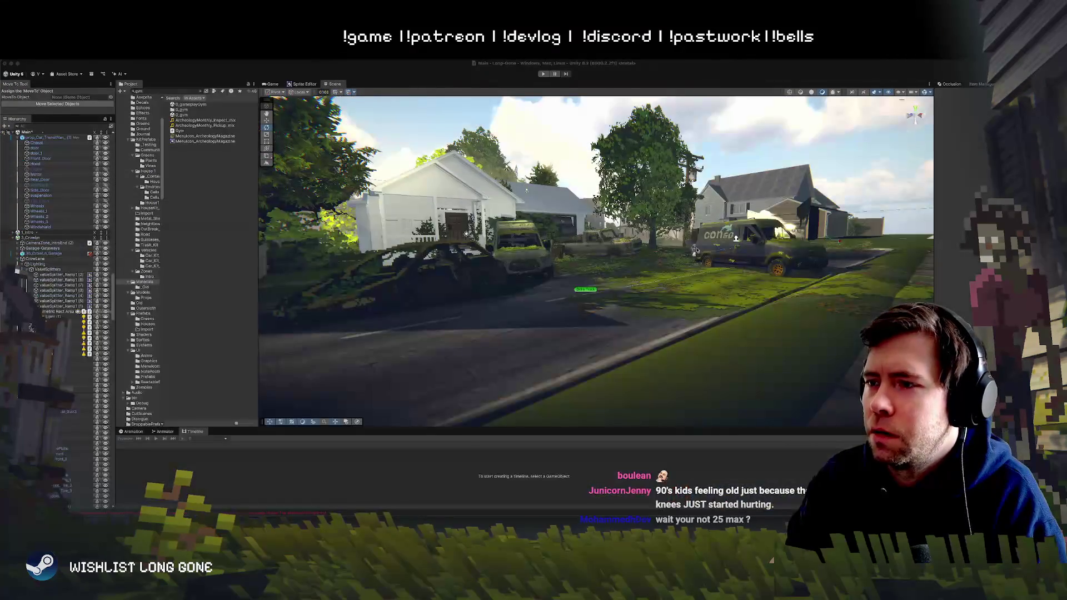
double_click(736, 238)
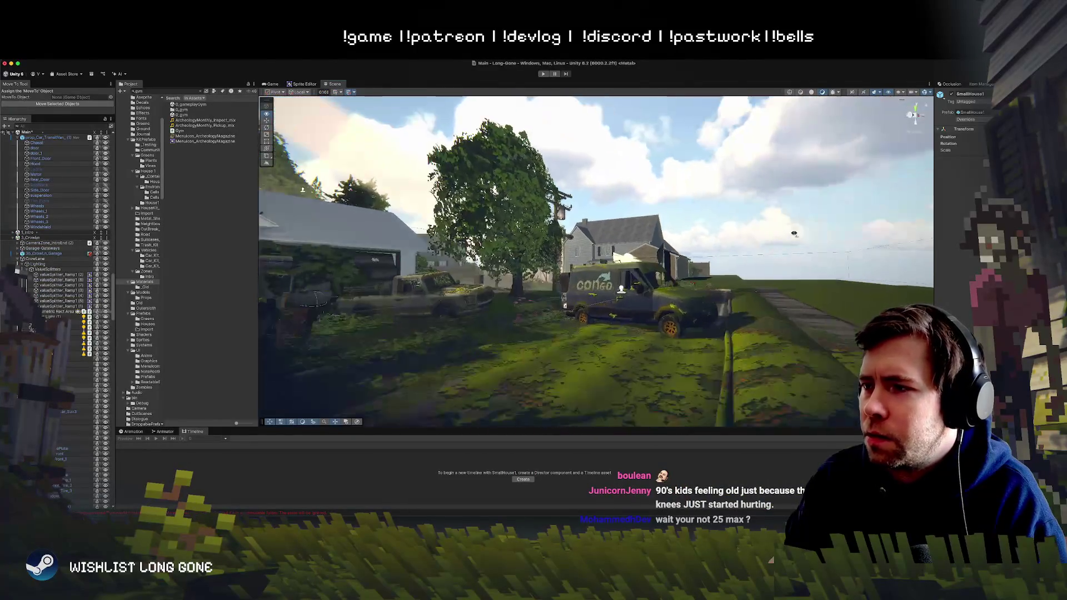
scroll(843, 253, up, 5)
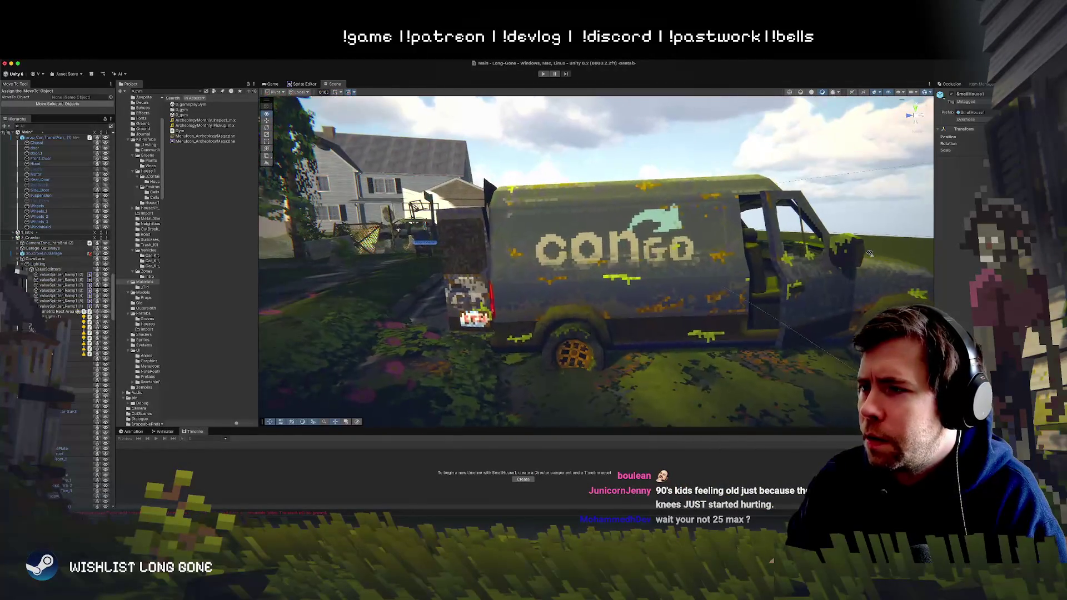
mouse_move(870, 253)
mouse_down()
mouse_move(933, 257)
mouse_move(784, 270)
mouse_up()
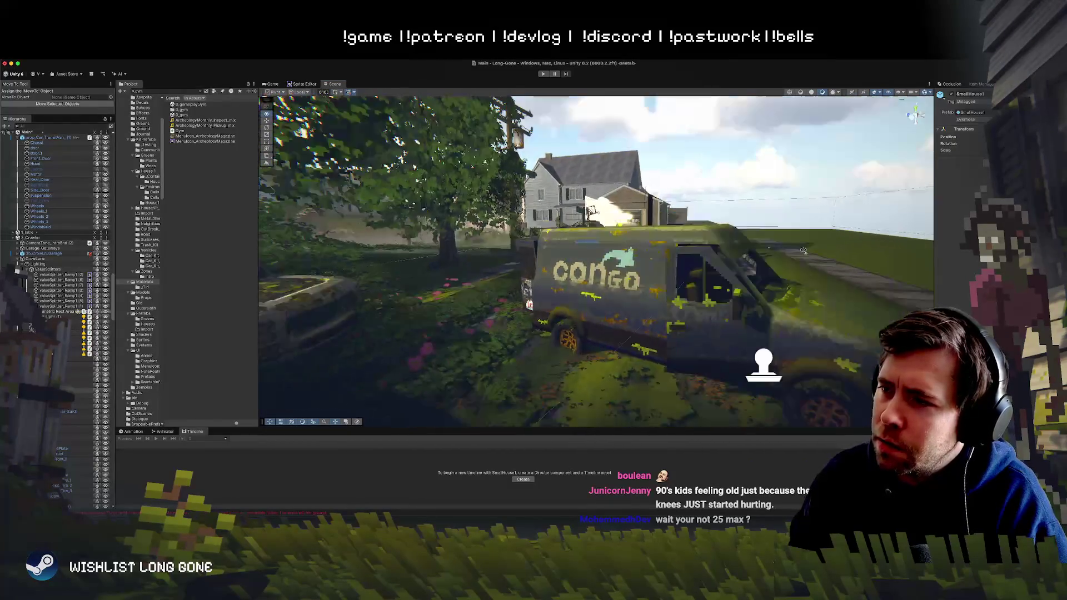
scroll(802, 250, down, 5)
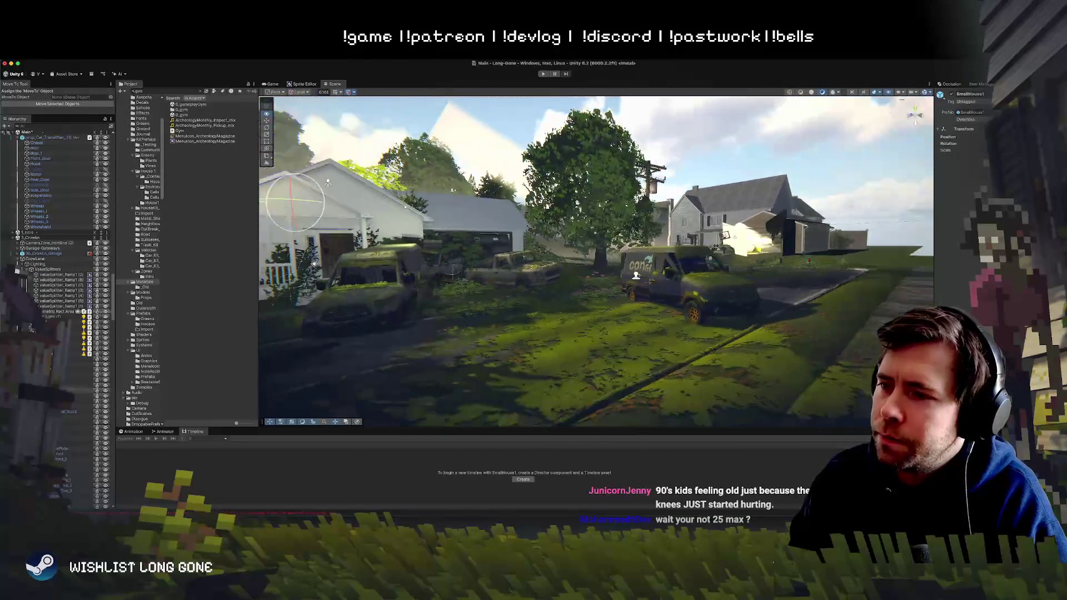
scroll(596, 262, up, 10)
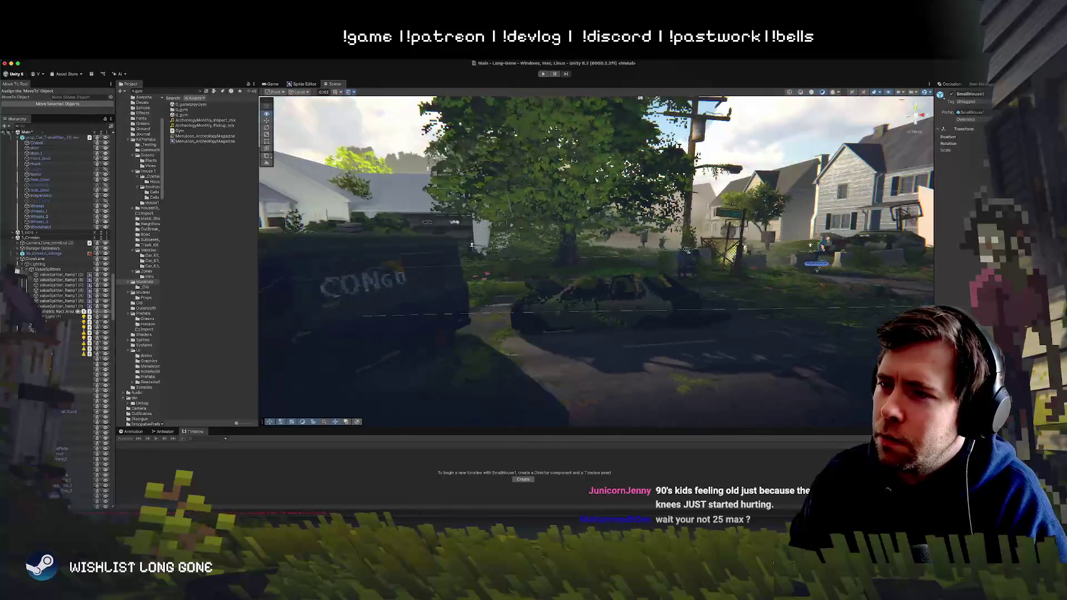
scroll(811, 270, down, 10)
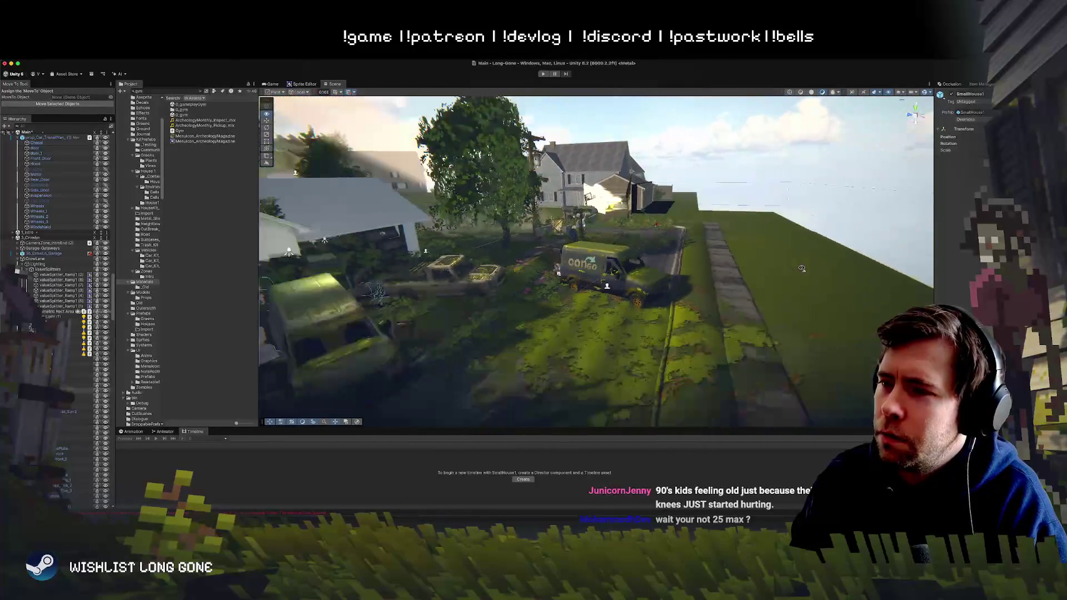
scroll(803, 273, up, 6)
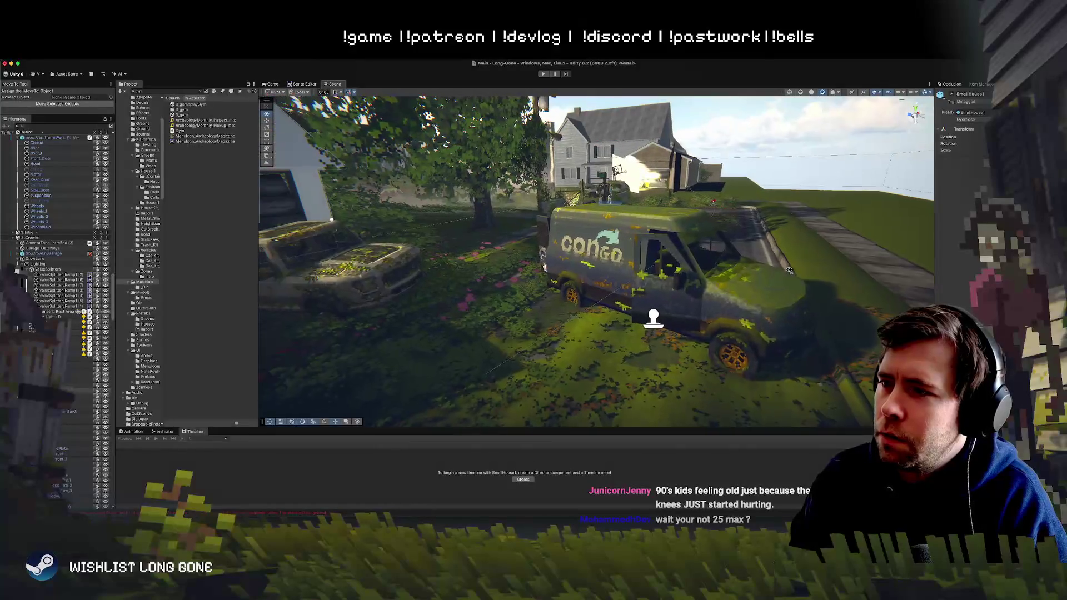
mouse_move(783, 253)
mouse_down()
mouse_move(777, 293)
mouse_move(750, 255)
mouse_up()
scroll(735, 228, up, 3)
click(735, 228)
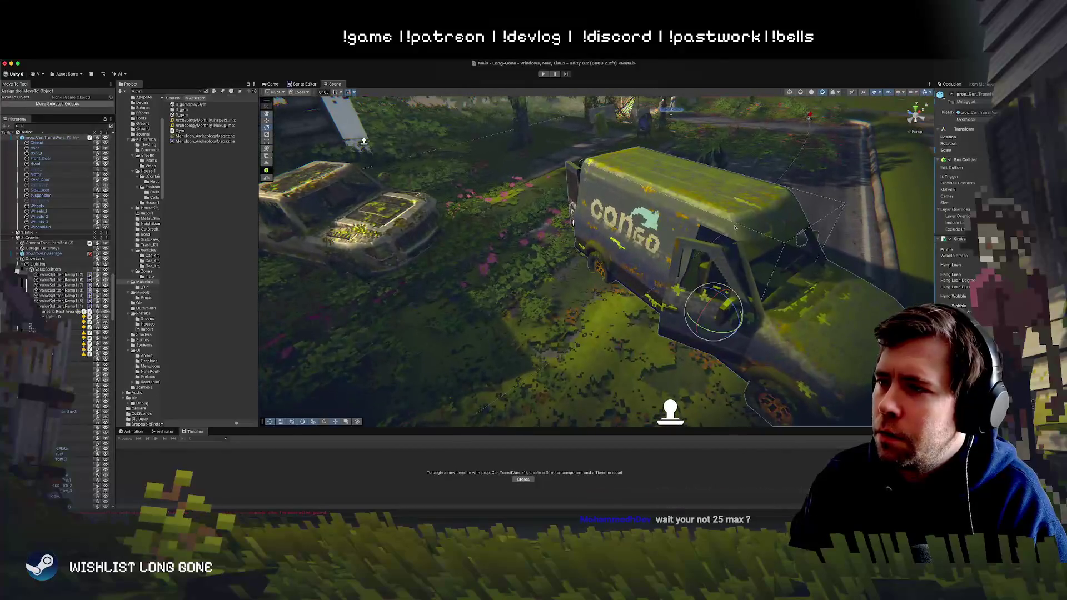
click(37, 142)
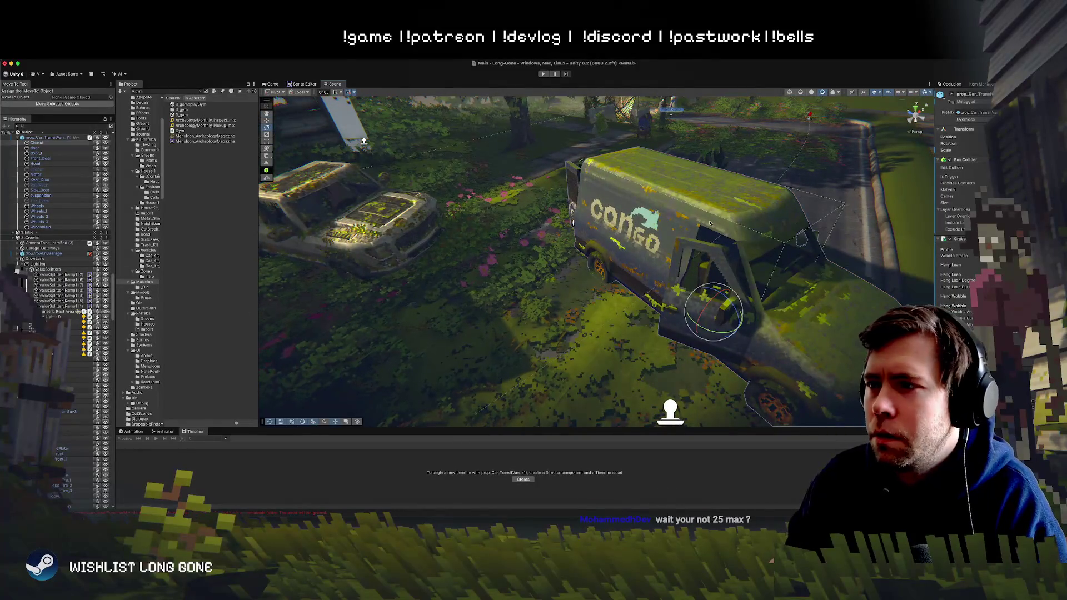
click(51, 185)
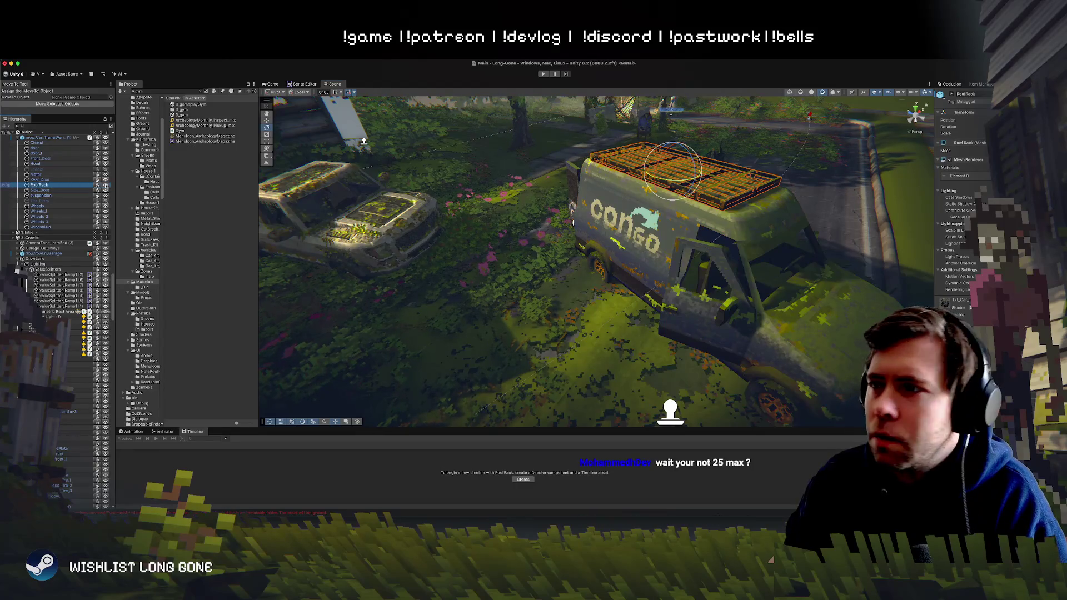
mouse_move(577, 269)
mouse_down()
mouse_move(590, 198)
mouse_move(542, 215)
mouse_up()
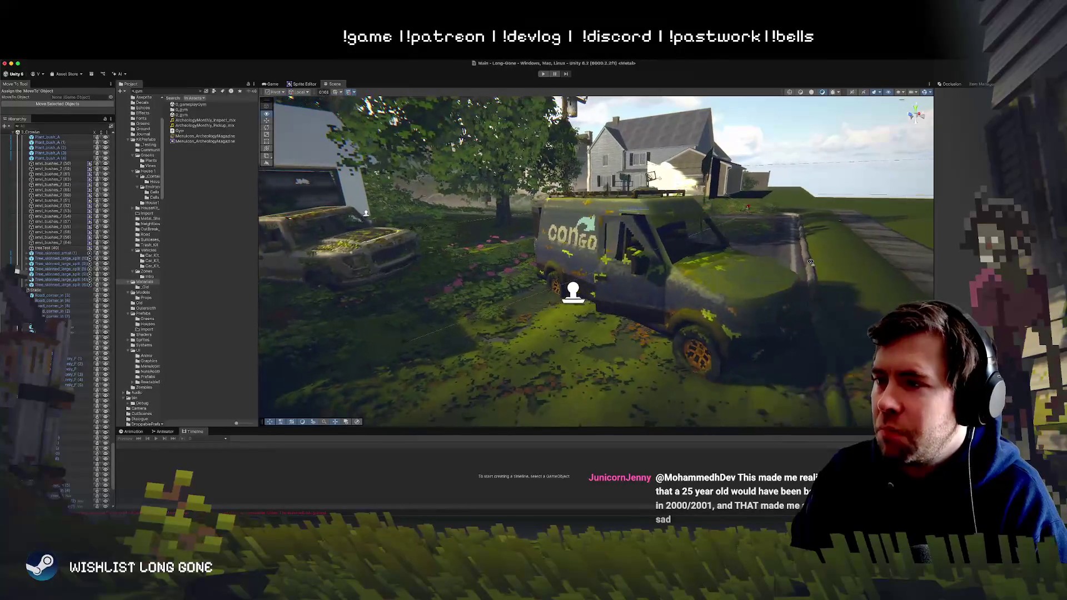
mouse_move(810, 262)
mouse_down()
mouse_move(608, 261)
mouse_move(840, 272)
mouse_up()
click(649, 257)
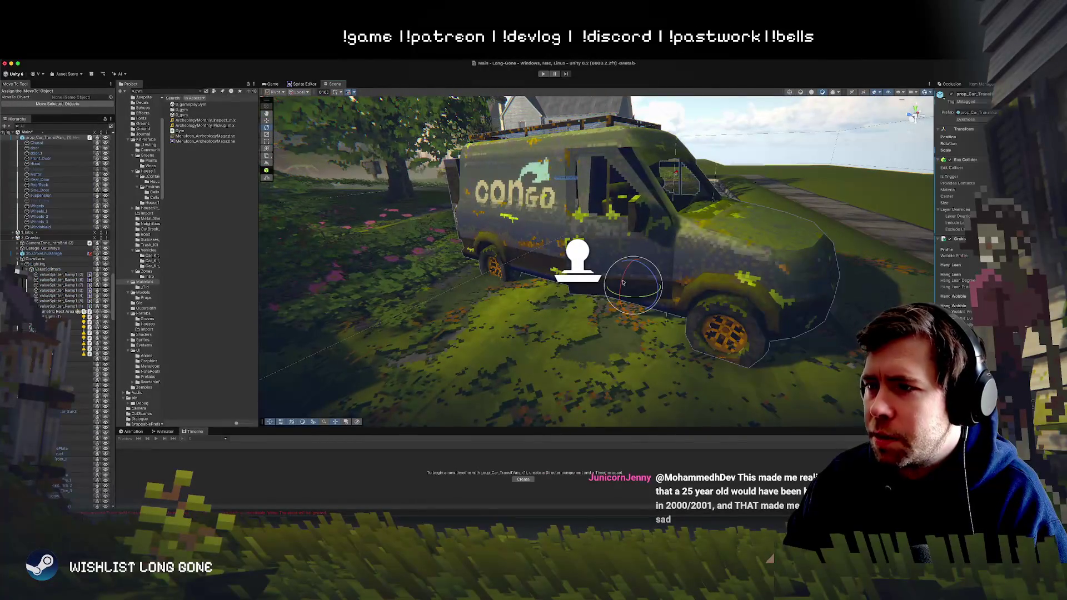
key(f)
drag(649, 256, 660, 211)
click(660, 211)
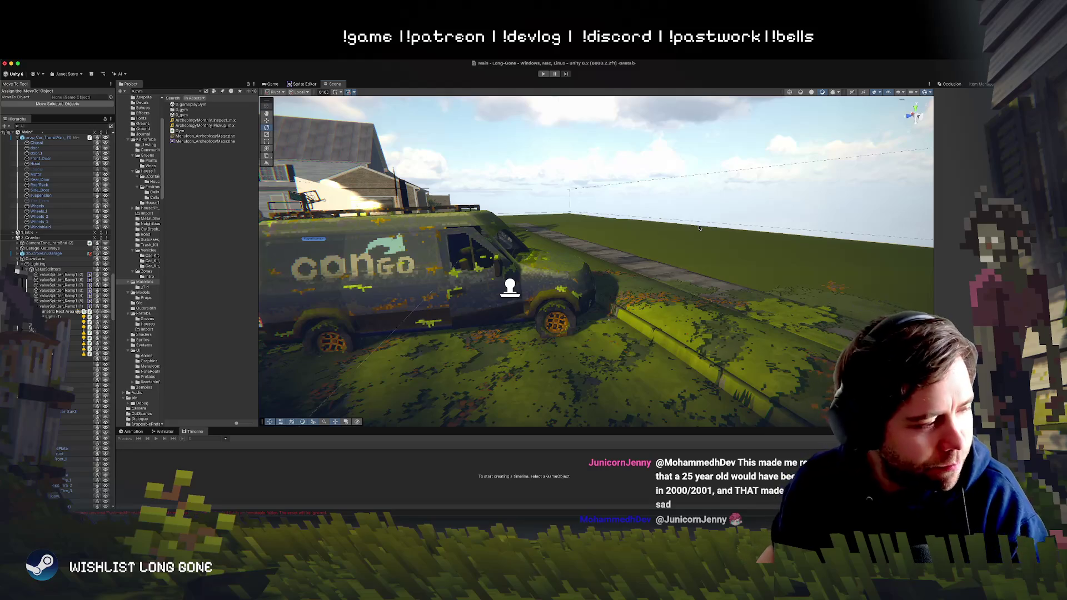
mouse_move(627, 150)
mouse_down()
mouse_move(450, 253)
mouse_move(577, 248)
mouse_up()
click(578, 248)
click(663, 235)
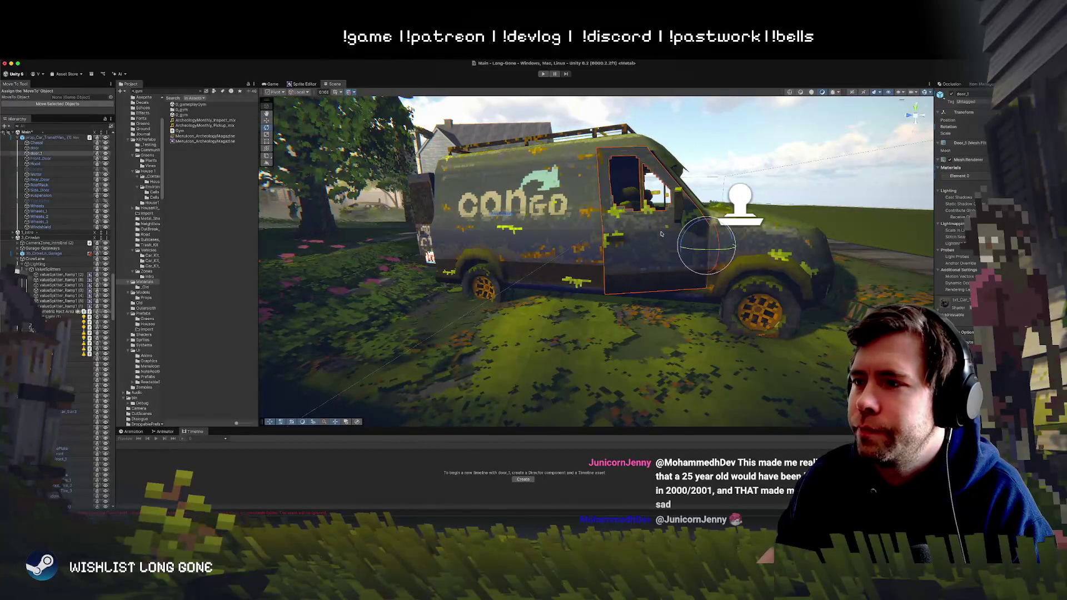
drag(664, 234, 718, 253)
key(f)
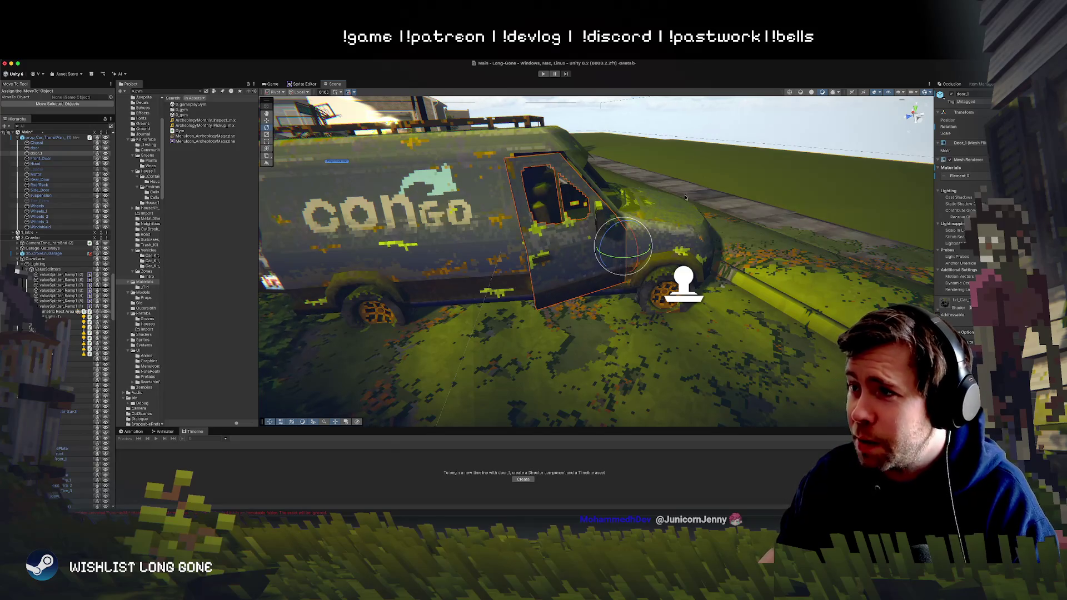
mouse_move(685, 196)
mouse_down()
mouse_move(674, 233)
mouse_move(683, 226)
mouse_move(625, 257)
mouse_move(777, 267)
mouse_move(561, 214)
mouse_move(665, 271)
mouse_move(708, 223)
mouse_up()
click(649, 252)
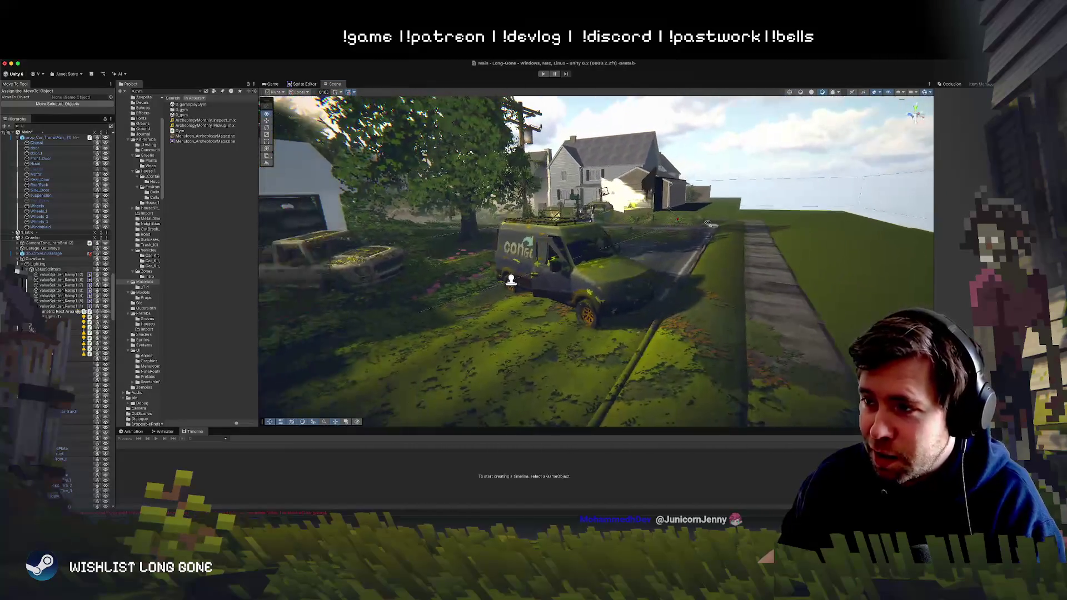
scroll(708, 224, up, 2)
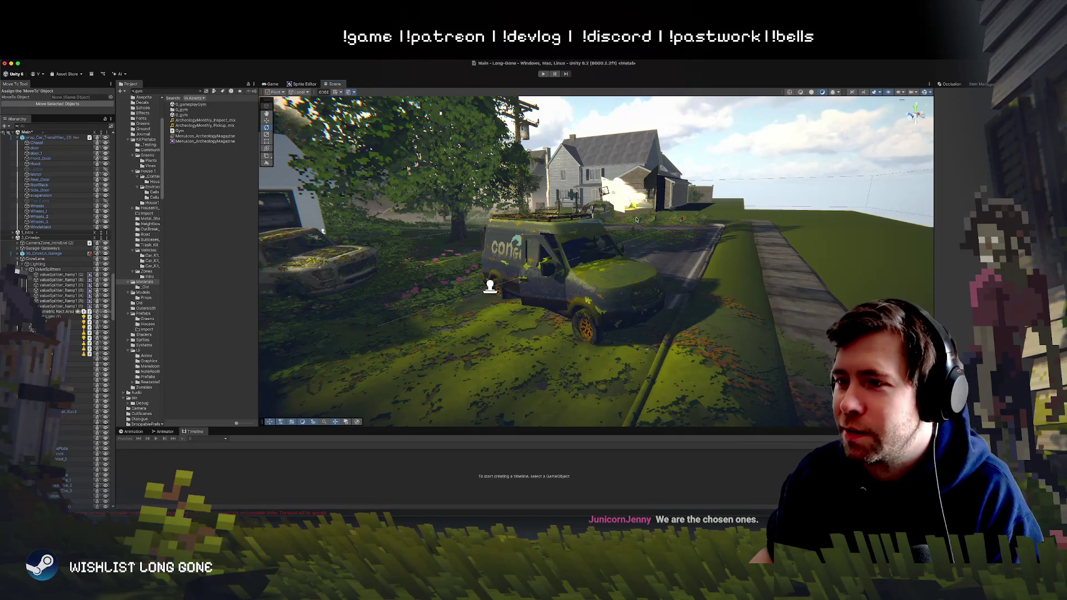
Step: Select the van's RoofRack and untick its active checkbox in the Inspector
mouse_move(636, 219)
mouse_down()
mouse_move(507, 249)
mouse_move(631, 231)
mouse_up()
scroll(508, 250, up, 2)
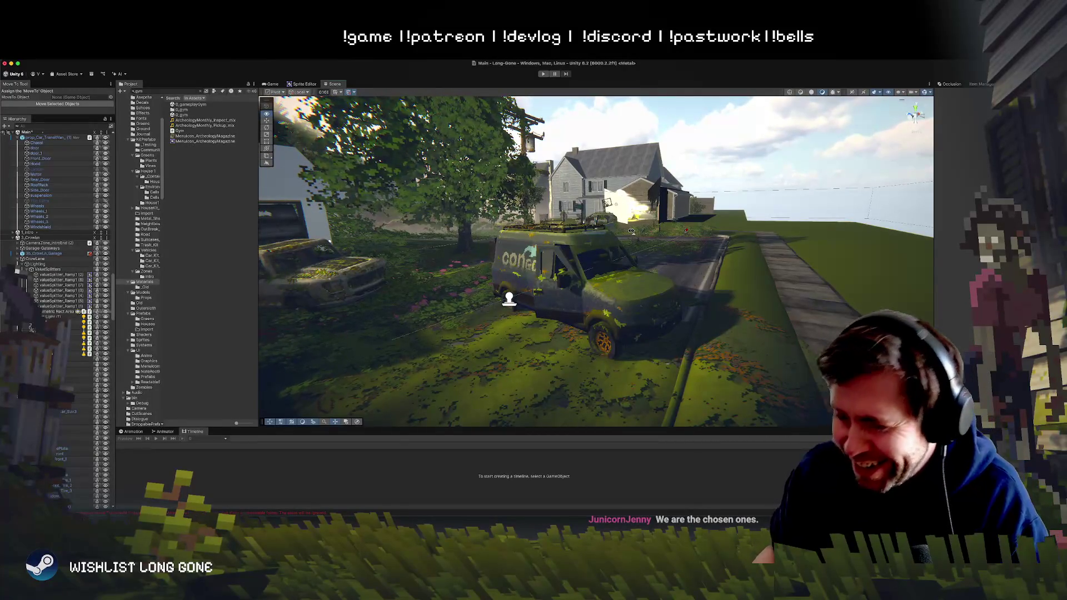
mouse_move(631, 231)
mouse_down()
mouse_move(729, 246)
mouse_move(639, 257)
mouse_up()
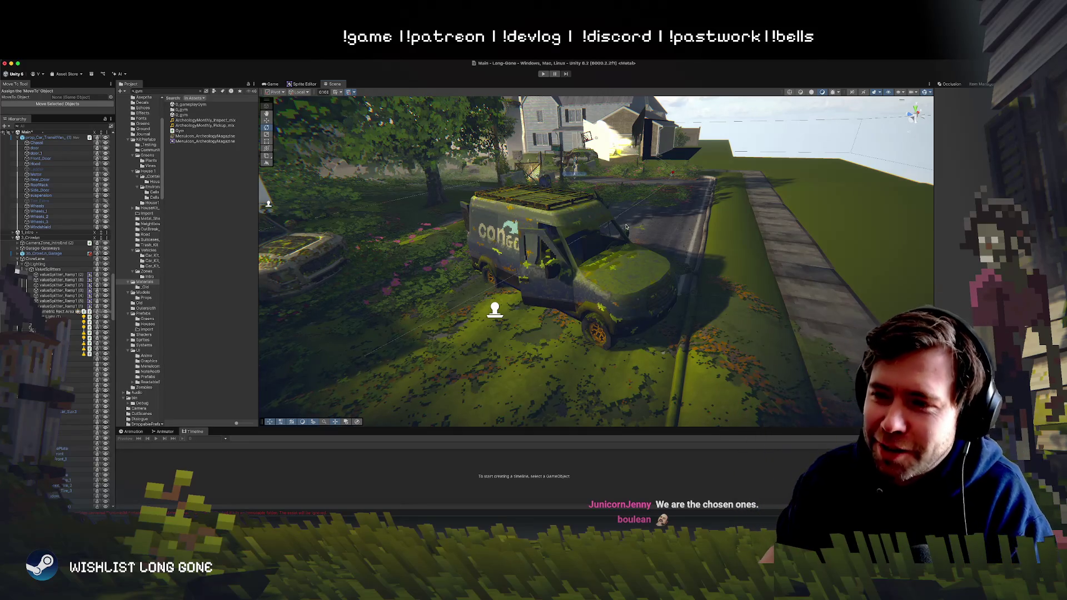
mouse_move(554, 253)
mouse_down()
mouse_move(534, 238)
mouse_move(556, 228)
mouse_up()
click(563, 241)
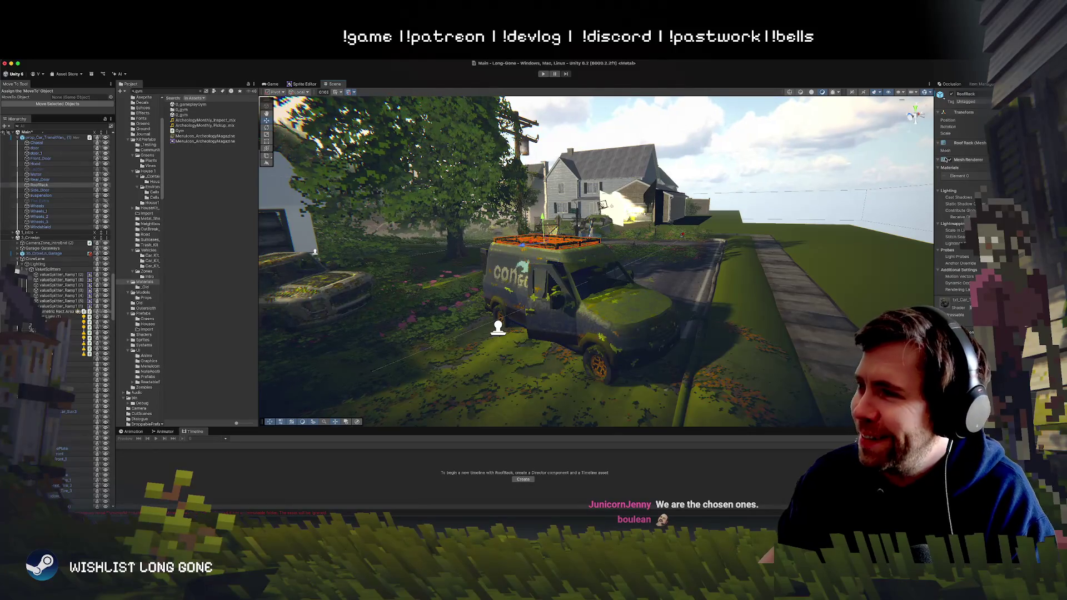
click(951, 94)
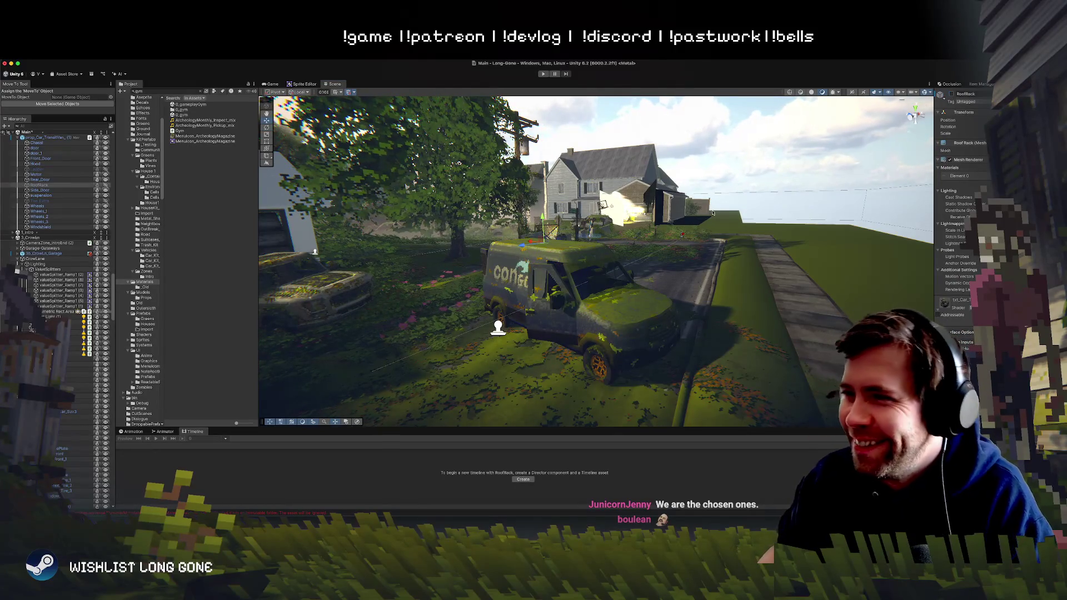
click(712, 213)
Step: Fly the view back along the street and select the whole van
key(w)
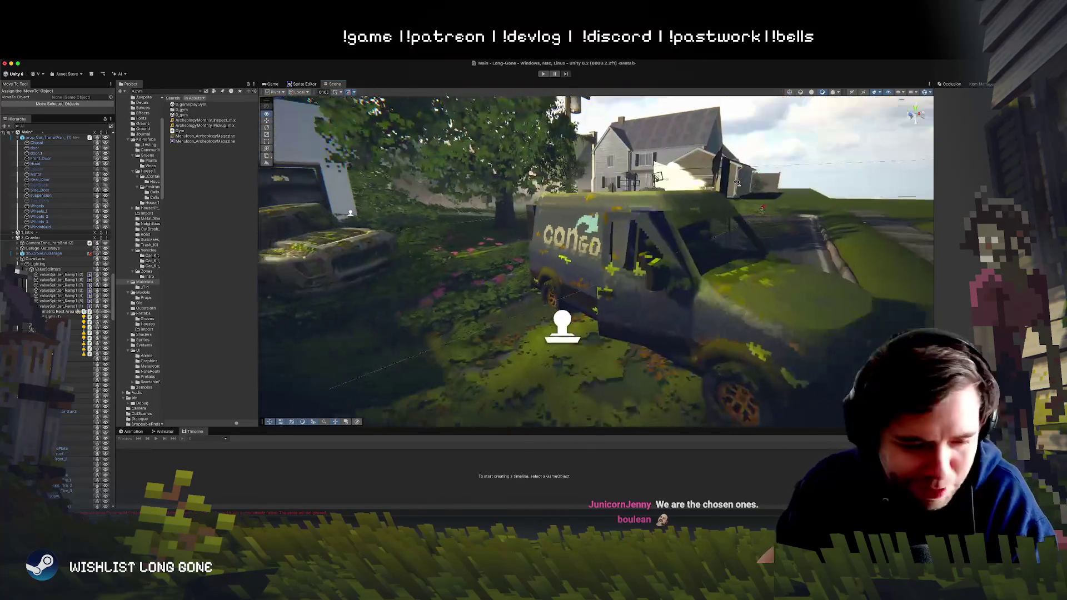
mouse_move(740, 182)
mouse_down()
mouse_move(847, 174)
mouse_move(763, 183)
mouse_move(780, 182)
mouse_move(784, 167)
mouse_move(735, 159)
mouse_up()
click(450, 256)
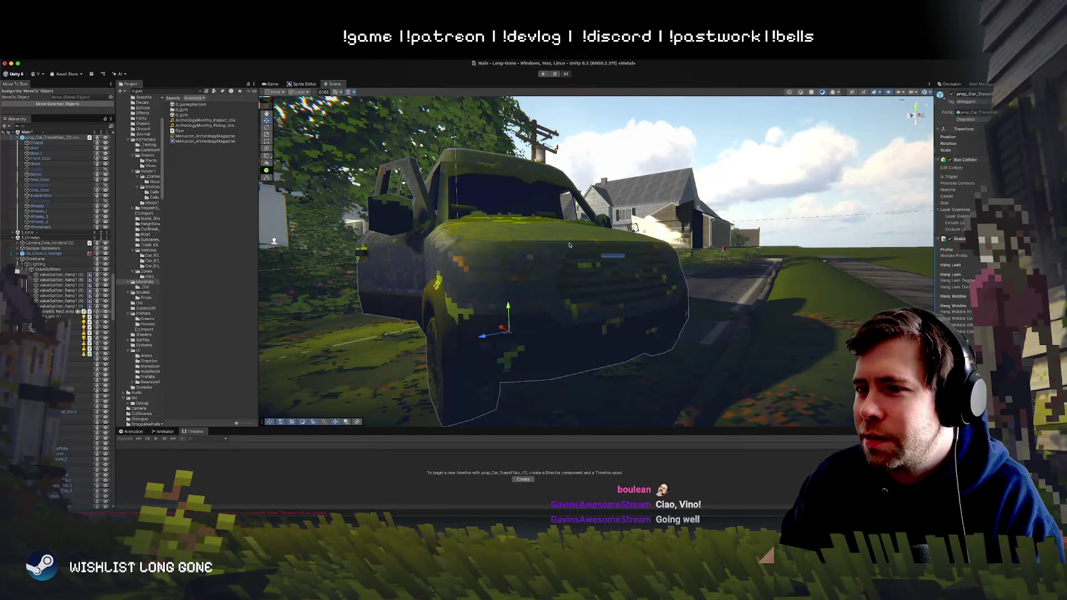
Step: Select the Hood, frame it with F, and swing it open about its hinge
scroll(569, 245, down, 5)
click(556, 250)
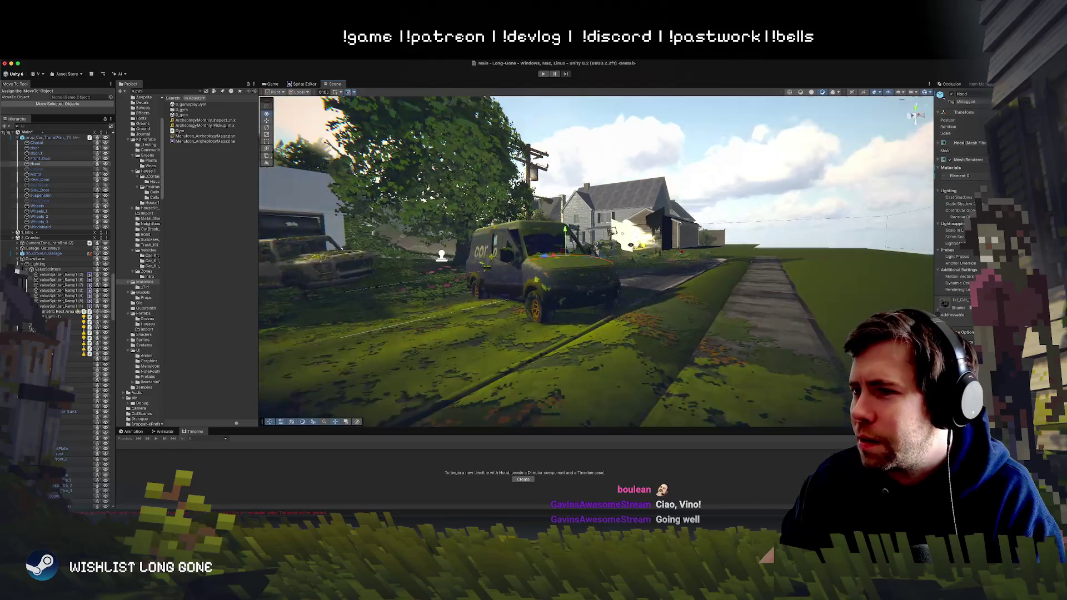
key(f)
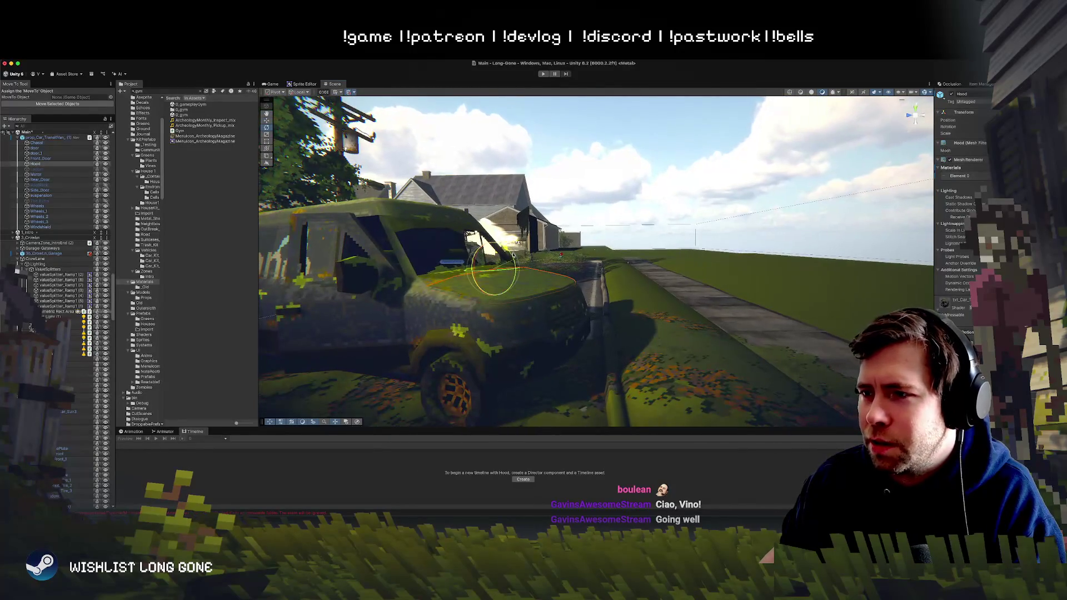
click(760, 230)
click(508, 282)
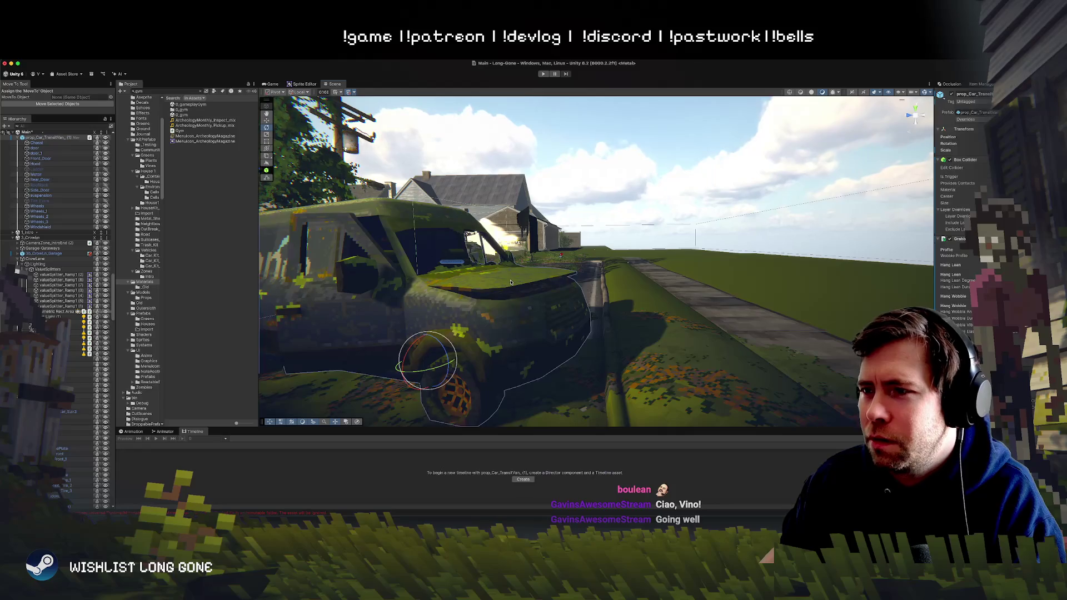
click(509, 282)
mouse_move(472, 267)
mouse_down()
mouse_move(467, 302)
mouse_move(473, 262)
mouse_up()
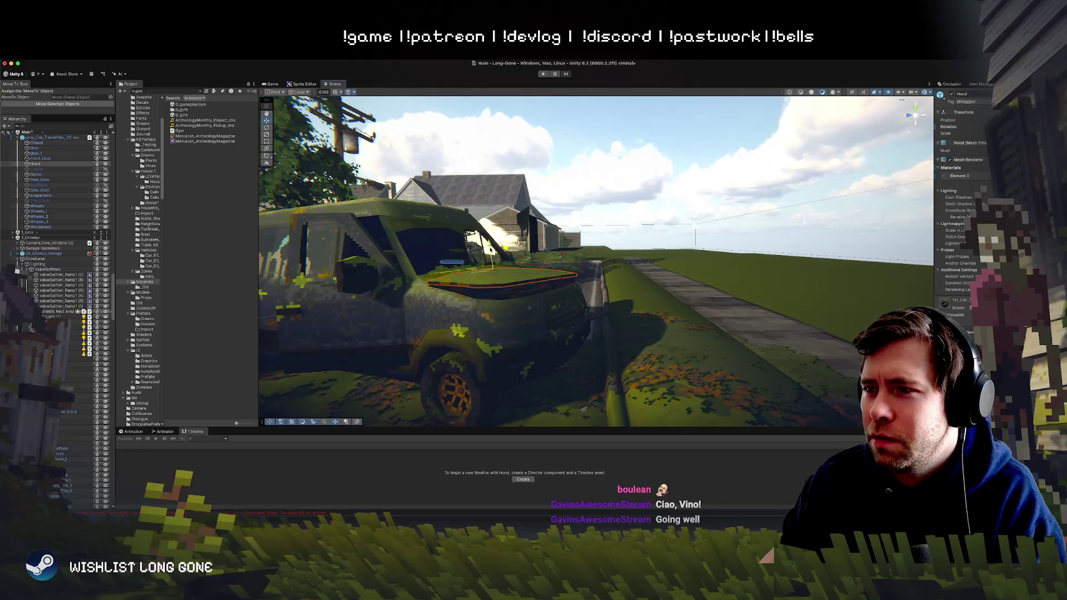
click(592, 233)
Step: From a new angle, rotate the Hood on its hinge with the Rotate tool, then switch to Photoshop
mouse_move(592, 233)
mouse_down()
mouse_move(547, 289)
mouse_move(624, 299)
mouse_up()
click(619, 301)
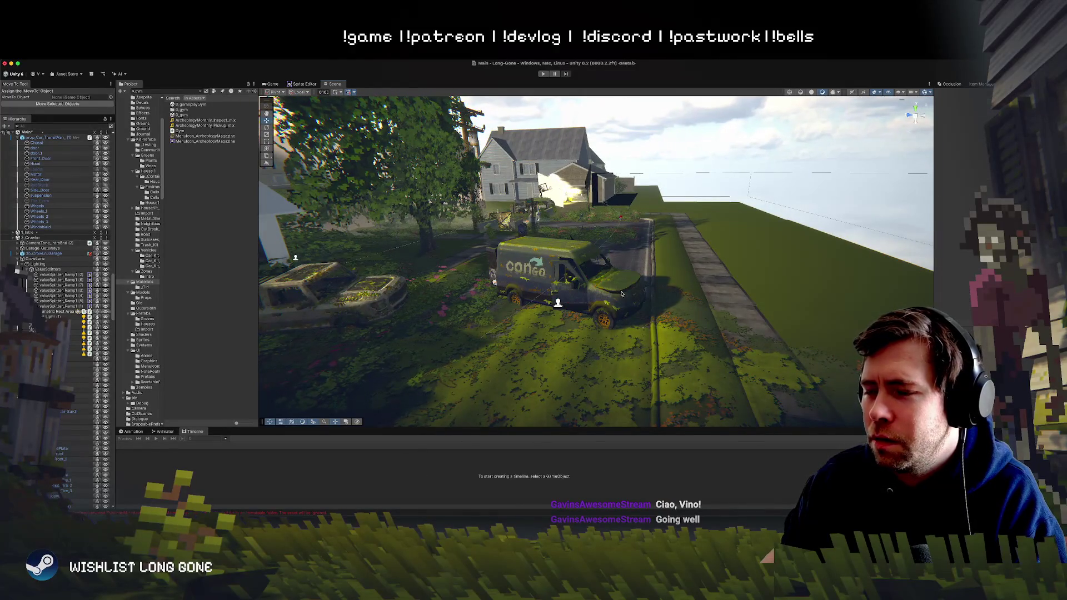
key(e)
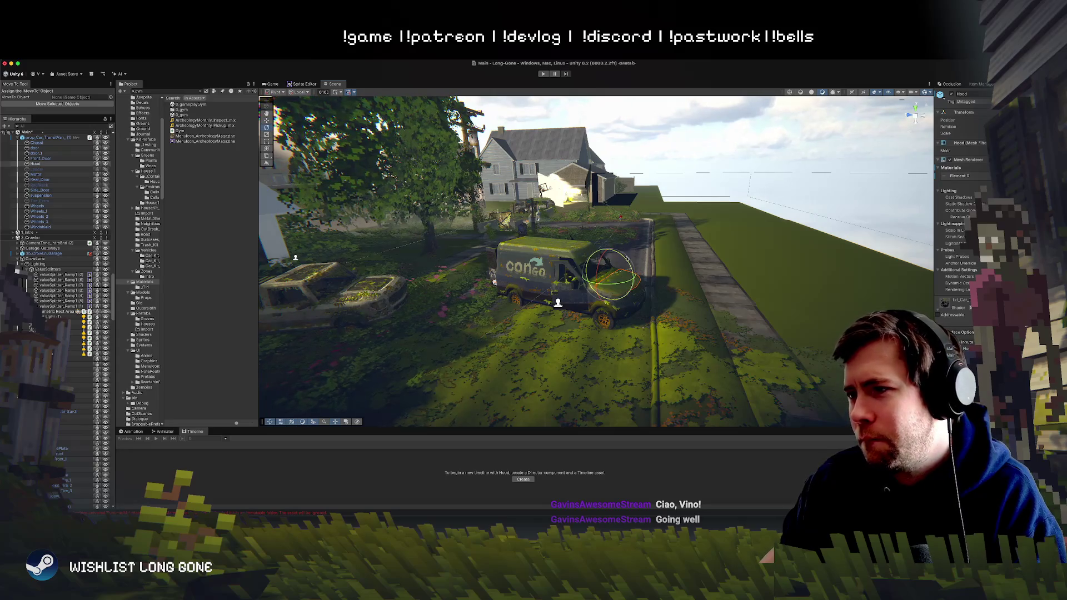
drag(626, 259, 600, 224)
click(813, 201)
mouse_move(813, 201)
mouse_down()
mouse_move(557, 300)
mouse_move(711, 265)
mouse_move(807, 275)
mouse_move(713, 275)
mouse_up()
click(646, 280)
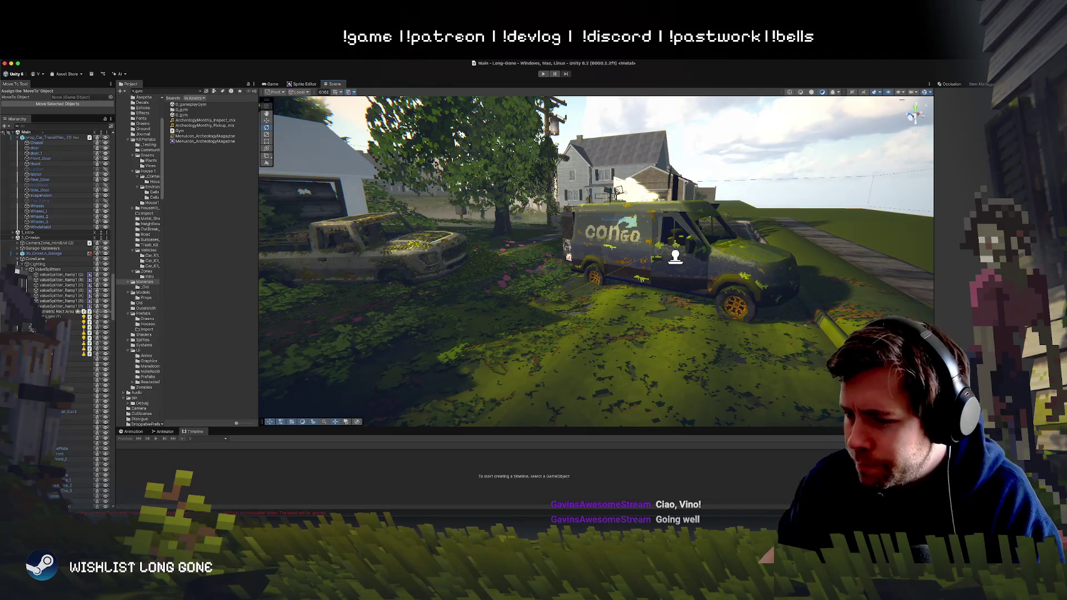
key(super+Tab)
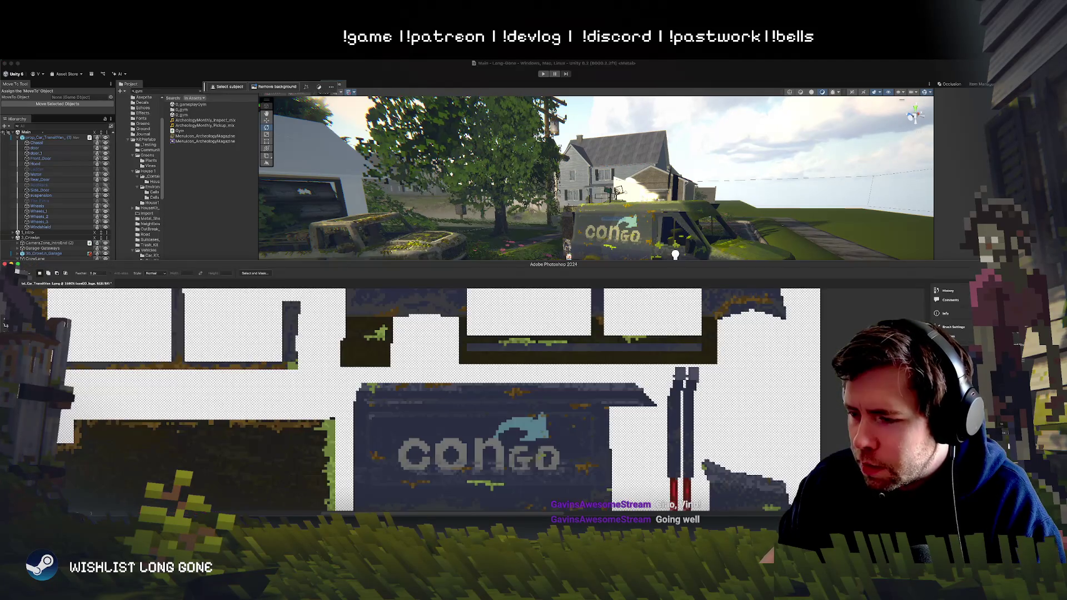
Step: Select the GO text layer, open its character settings and commit the text edit
scroll(527, 404, down, 3)
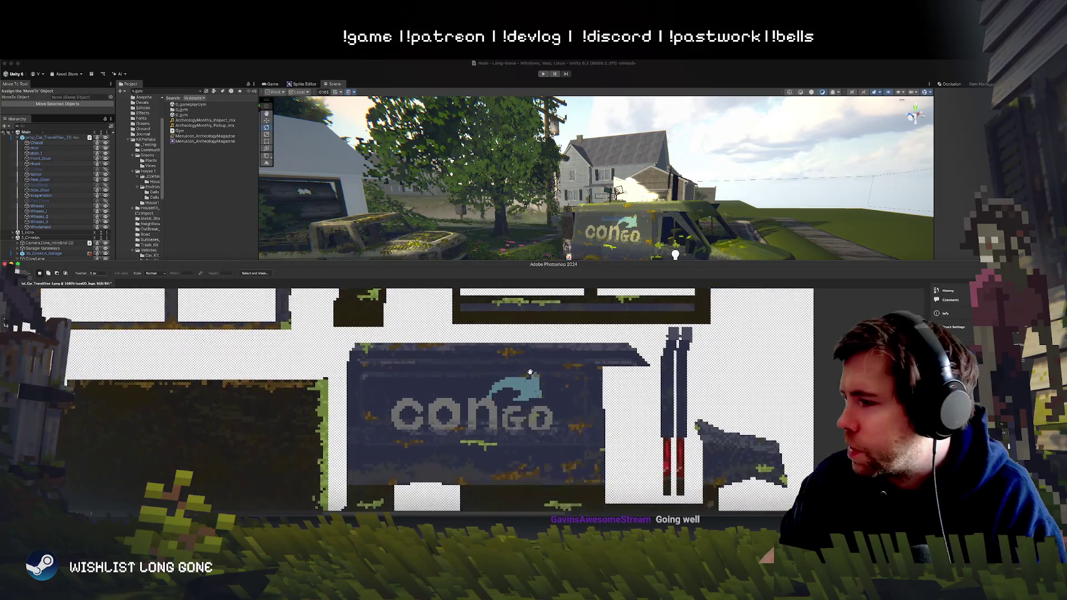
key(ctrl+z)
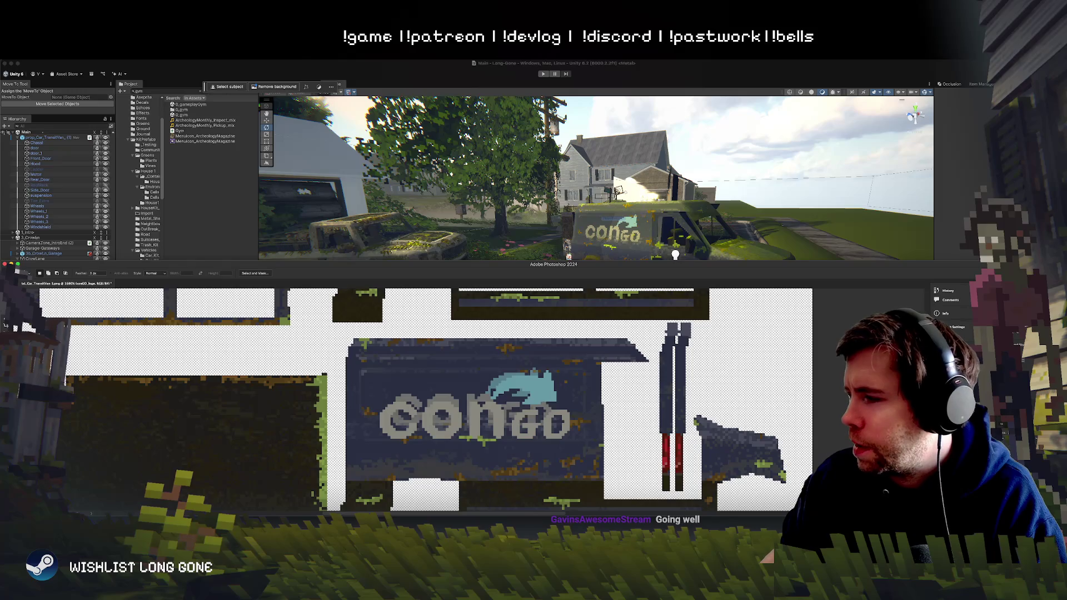
click(1000, 389)
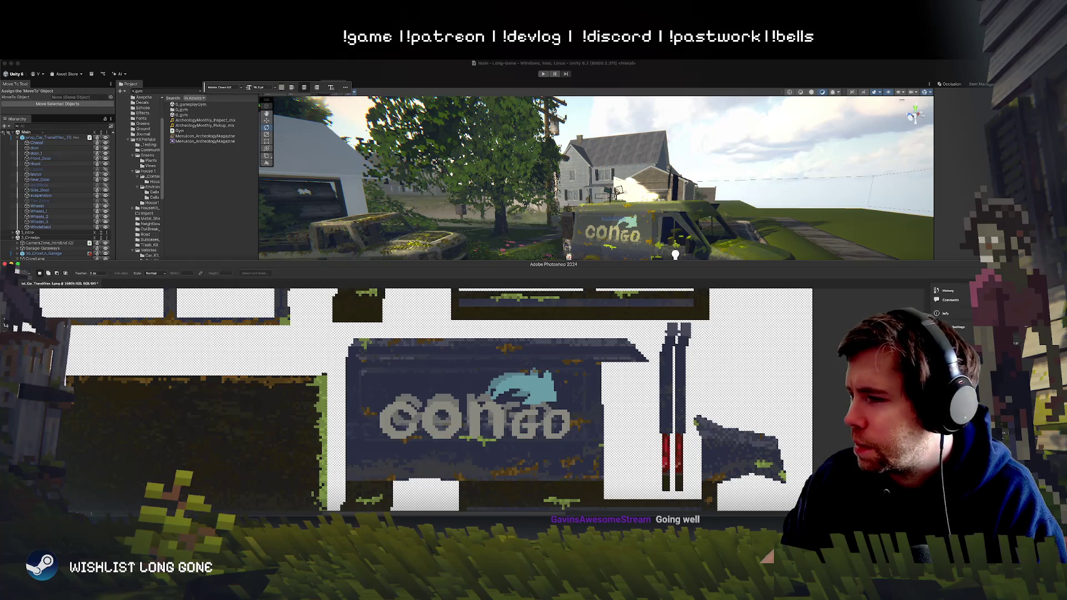
key(super+t)
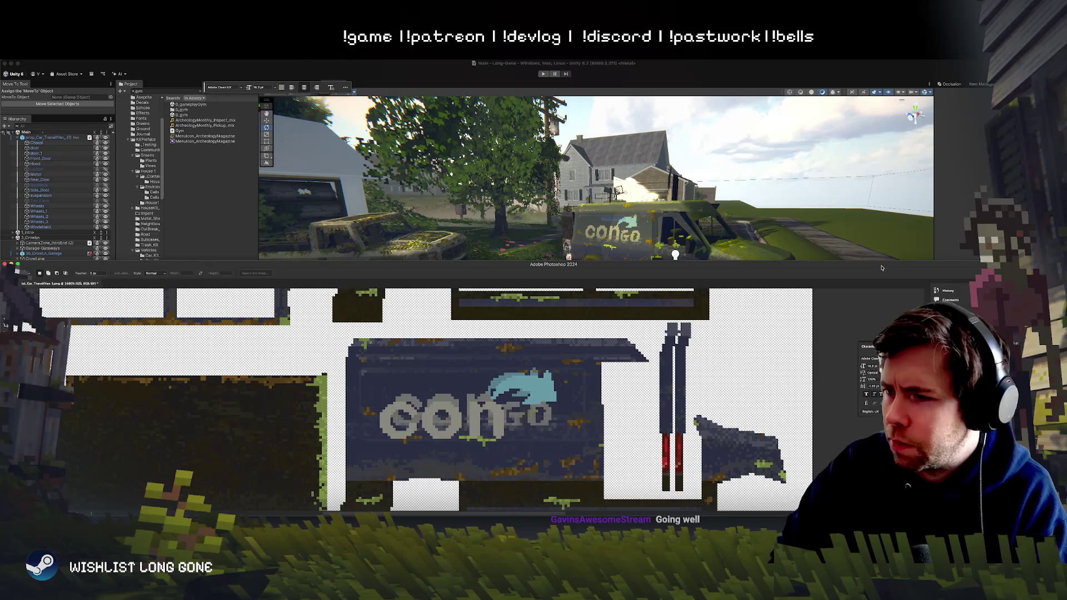
key(Return)
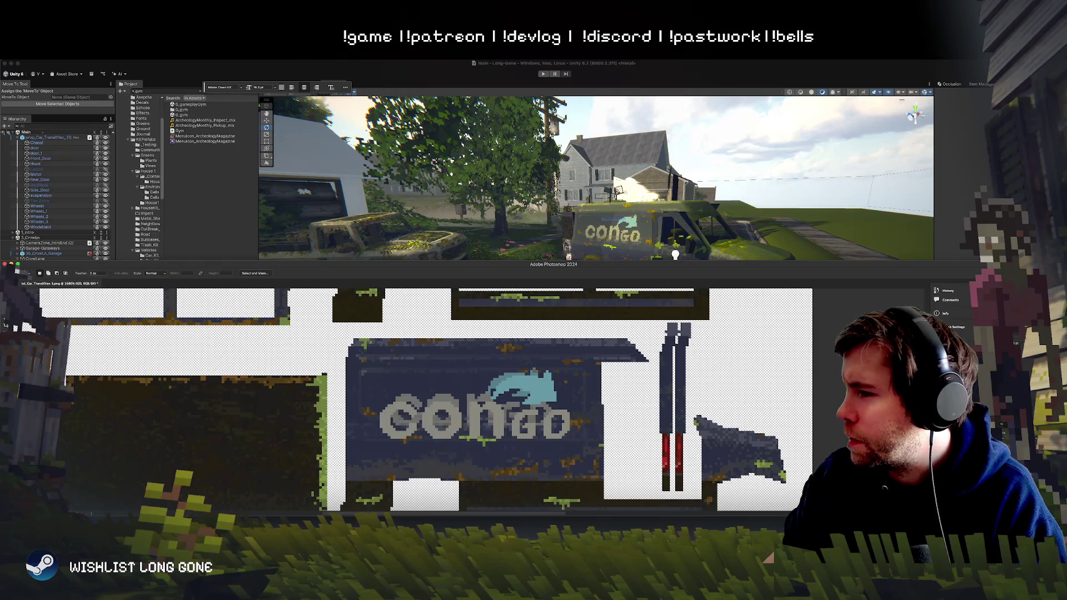
scroll(57, 491, down, 3)
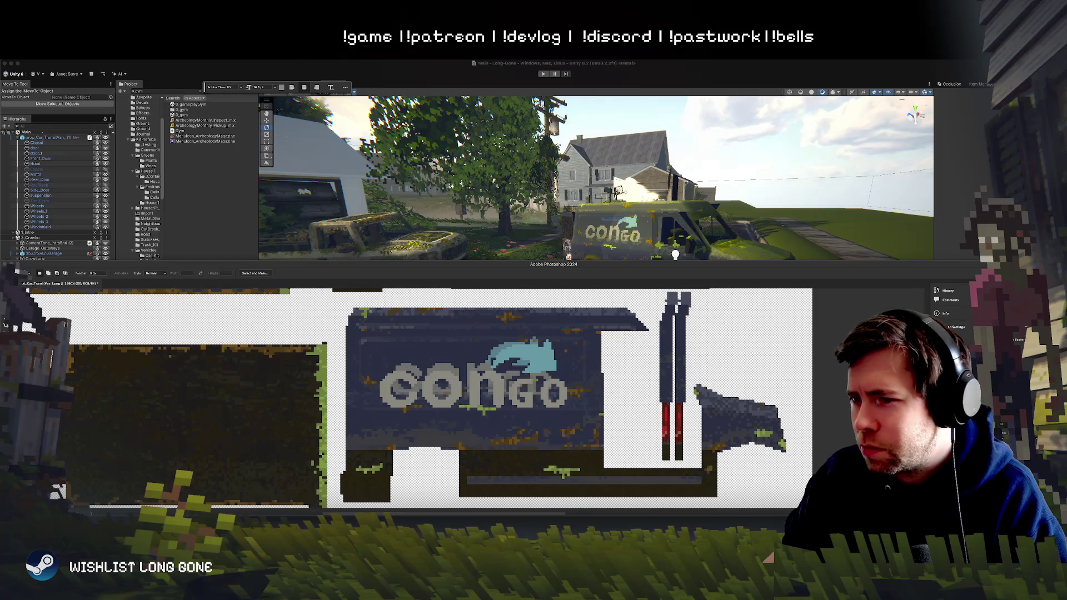
Step: Undo back through recent CONGO logo edits, discarding the logo enlargement
key(ctrl+z)
key(ctrl+z)
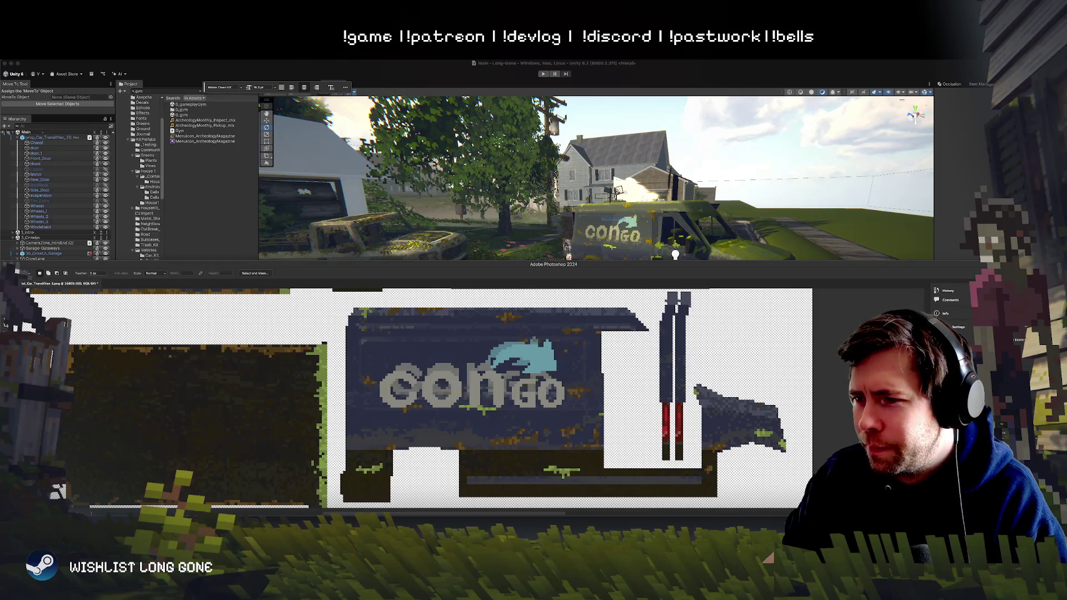
key(ctrl+z)
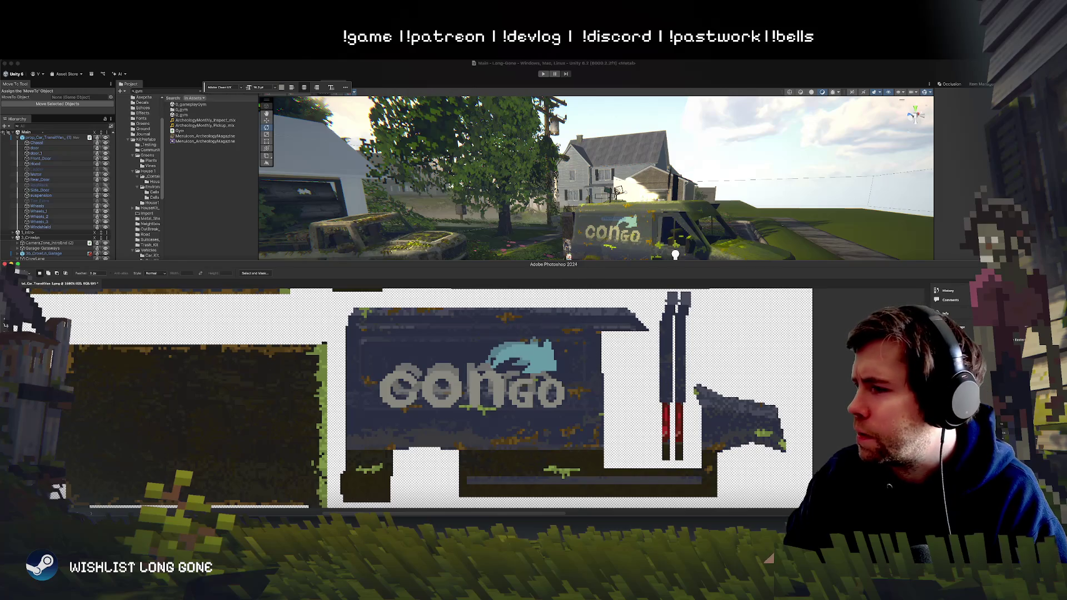
key(ctrl+z)
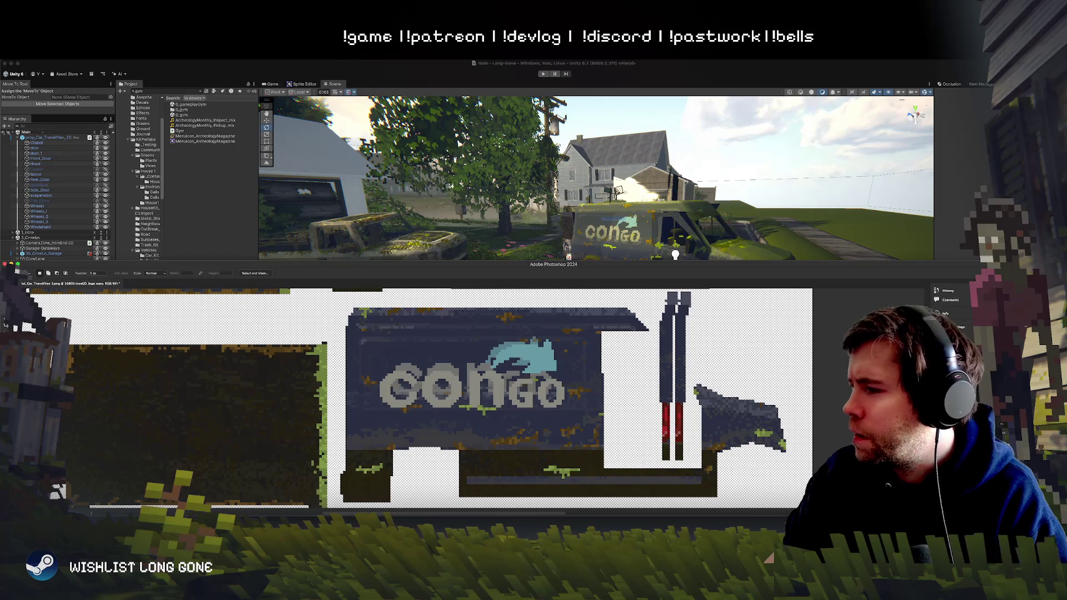
key(ctrl+z)
key(ctrl+shift+z)
key(ctrl+z)
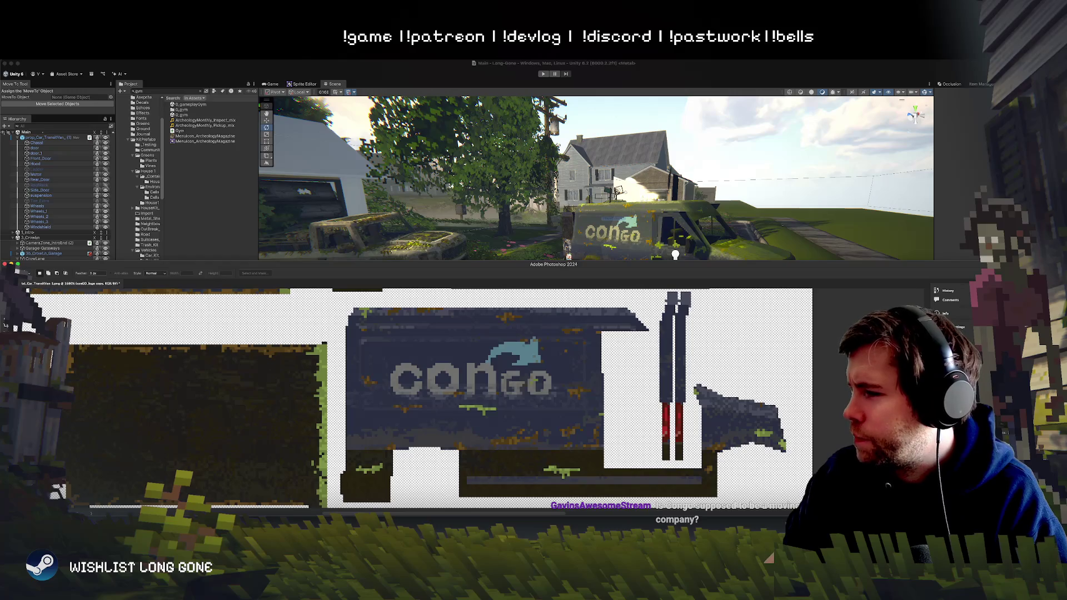
key(ctrl+shift+z)
key(ctrl+z)
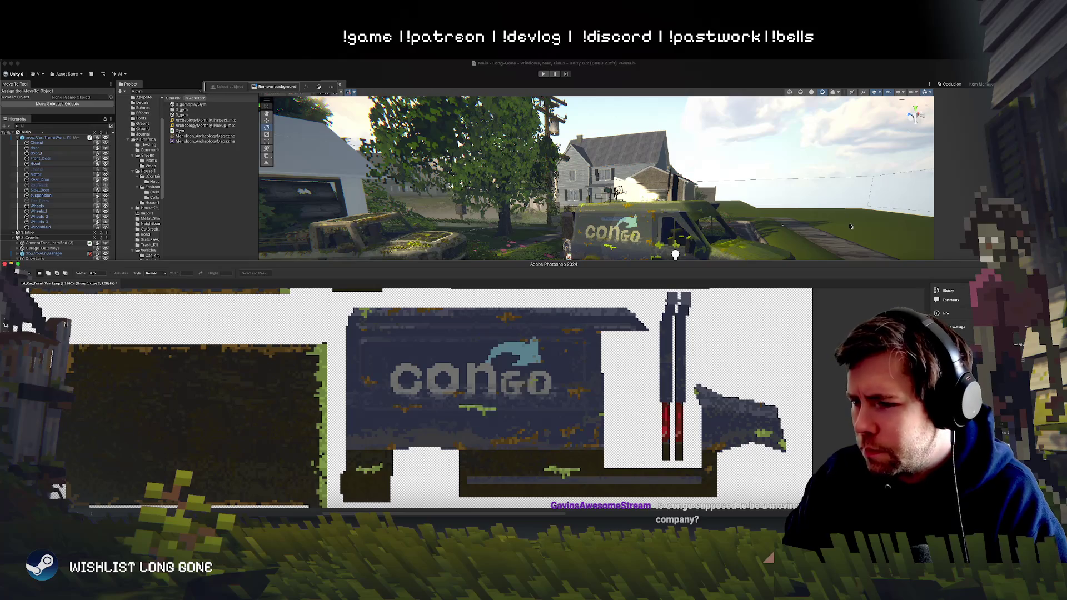
Step: Darken the arrow on the conGO_logo layer to Hue/Saturation lightness -28
key(alt+bracketright)
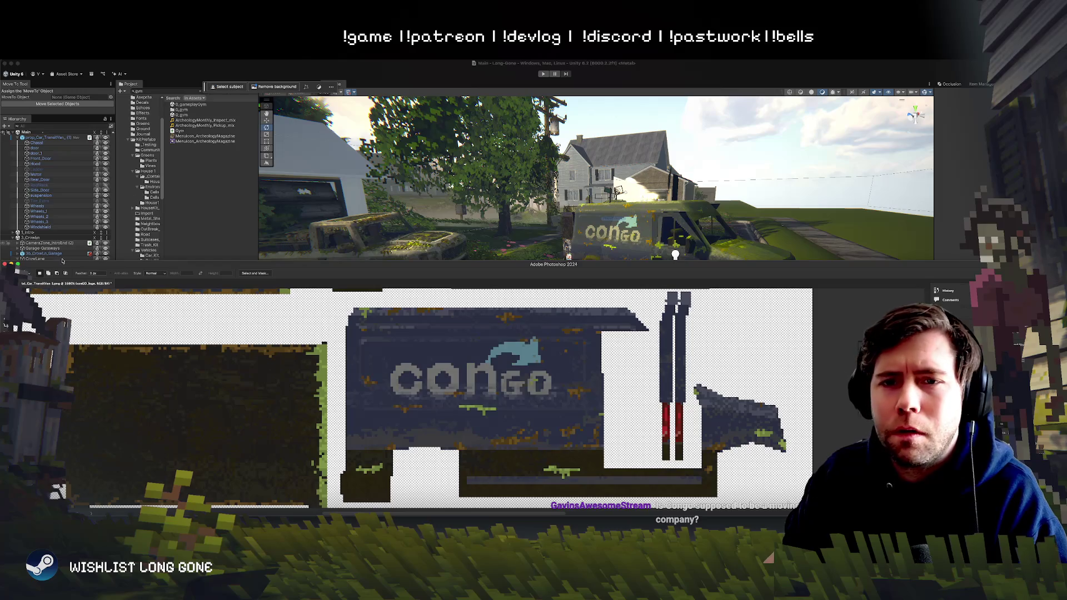
key(w)
click(535, 359)
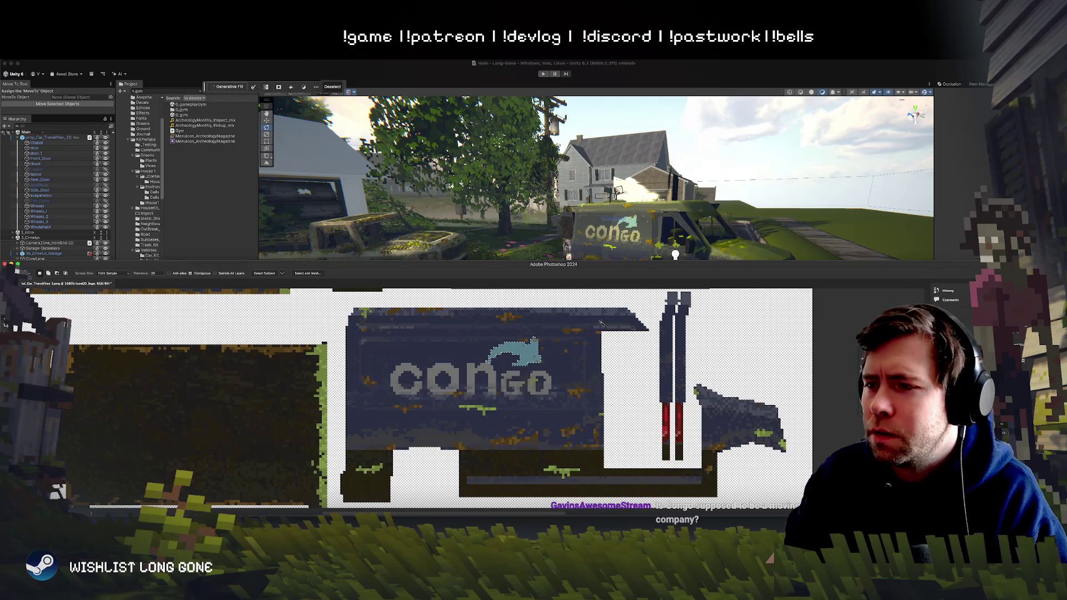
key(ctrl+u)
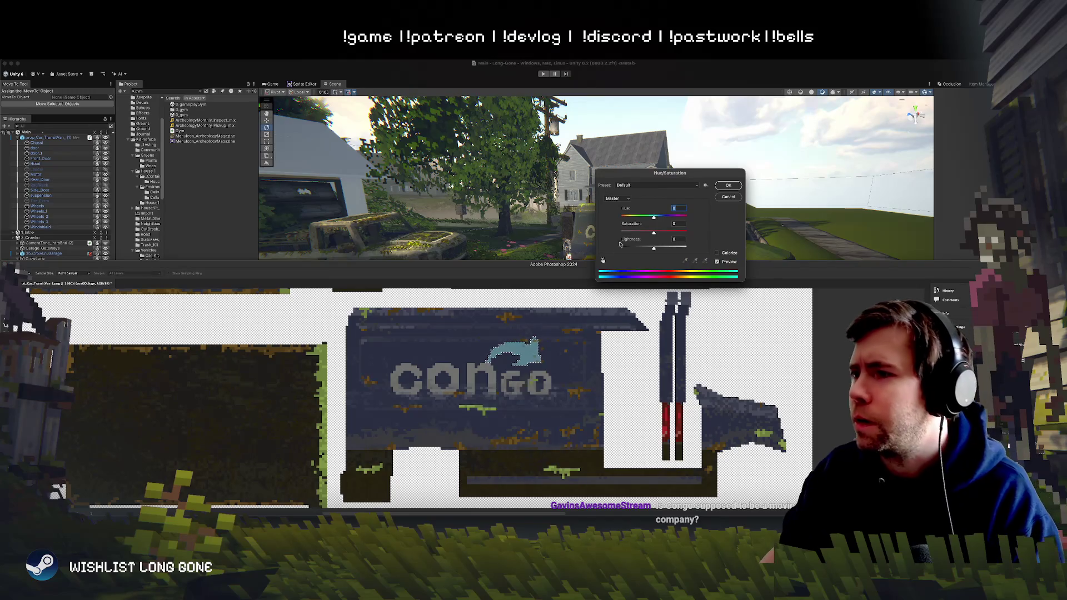
click(645, 249)
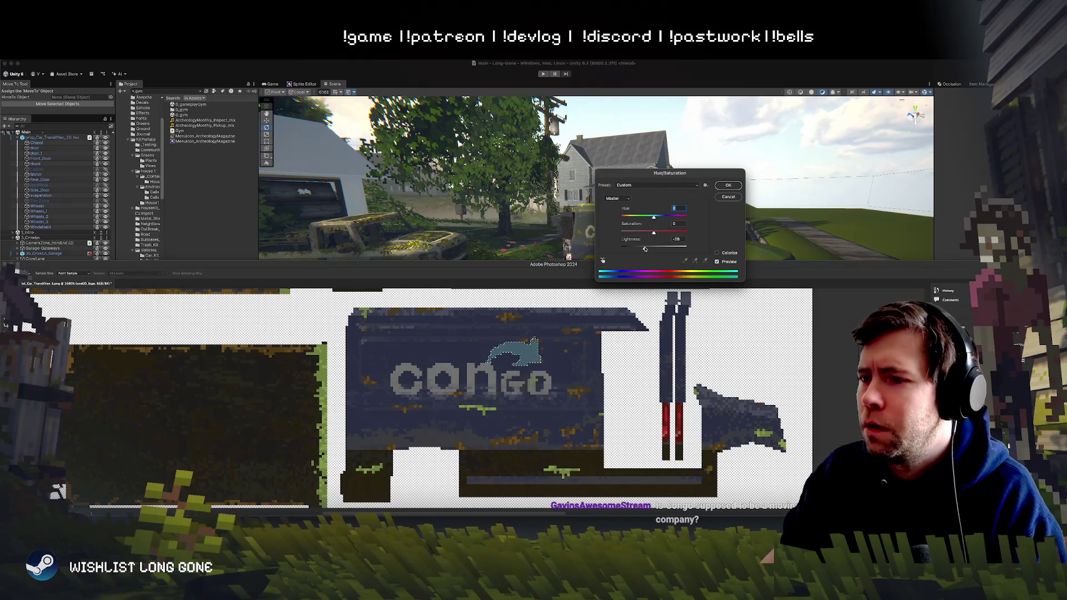
click(727, 186)
Step: Pick the teal arrow layer, merge and save the texture, then view the van in Unity
click(534, 340)
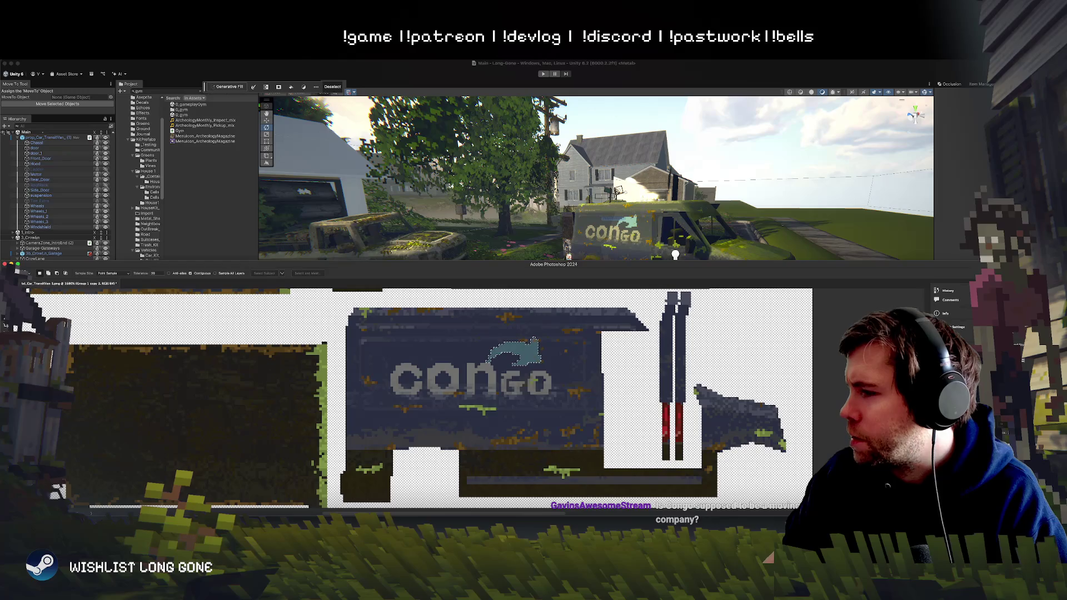
key(ctrl+d)
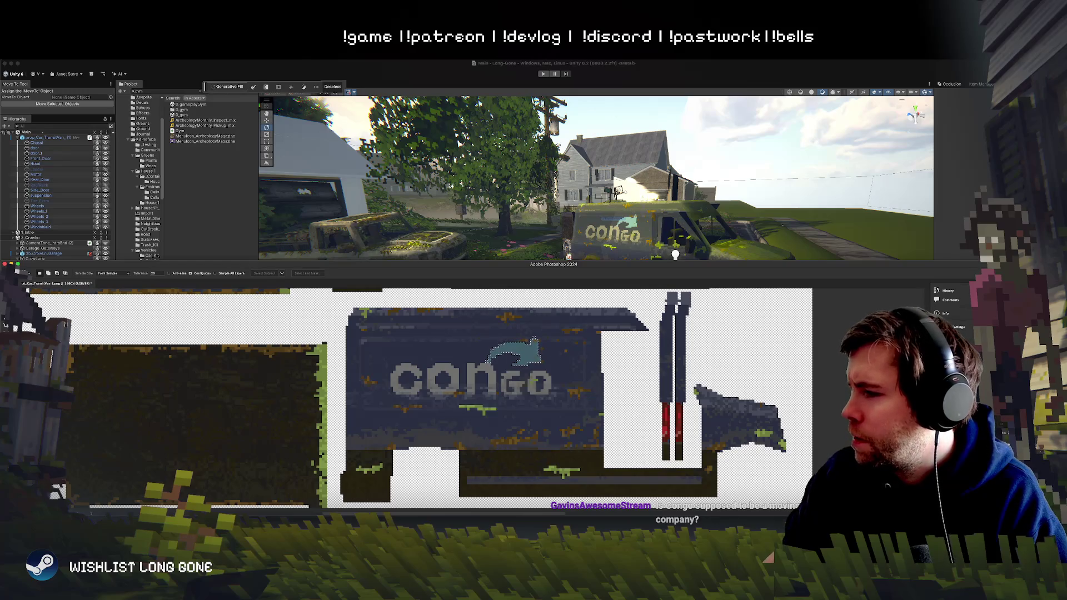
click(533, 340)
key(ctrl+e)
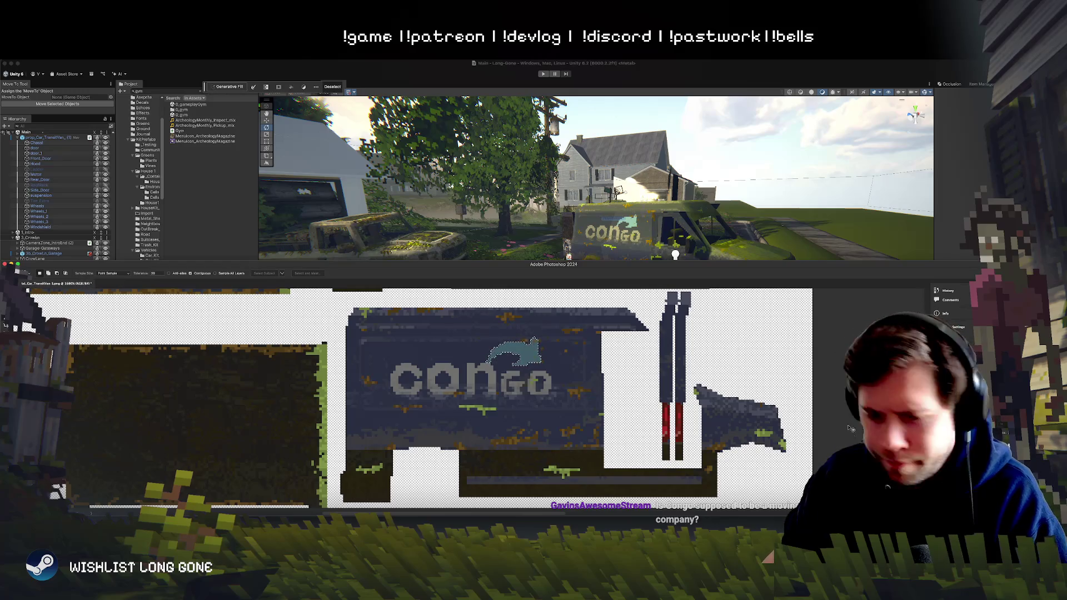
key(ctrl+s)
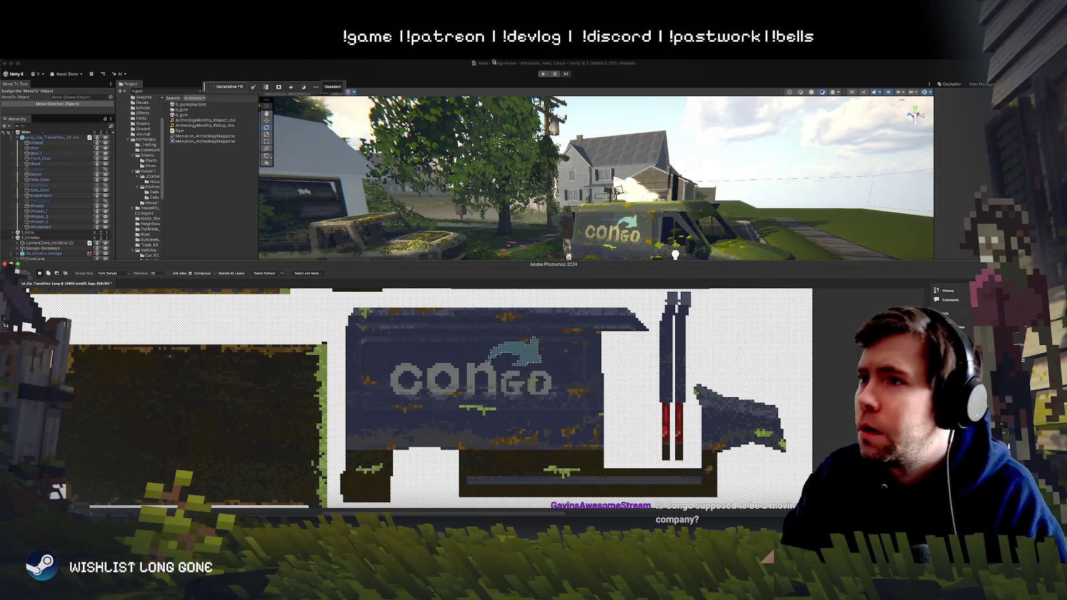
click(705, 224)
key(s)
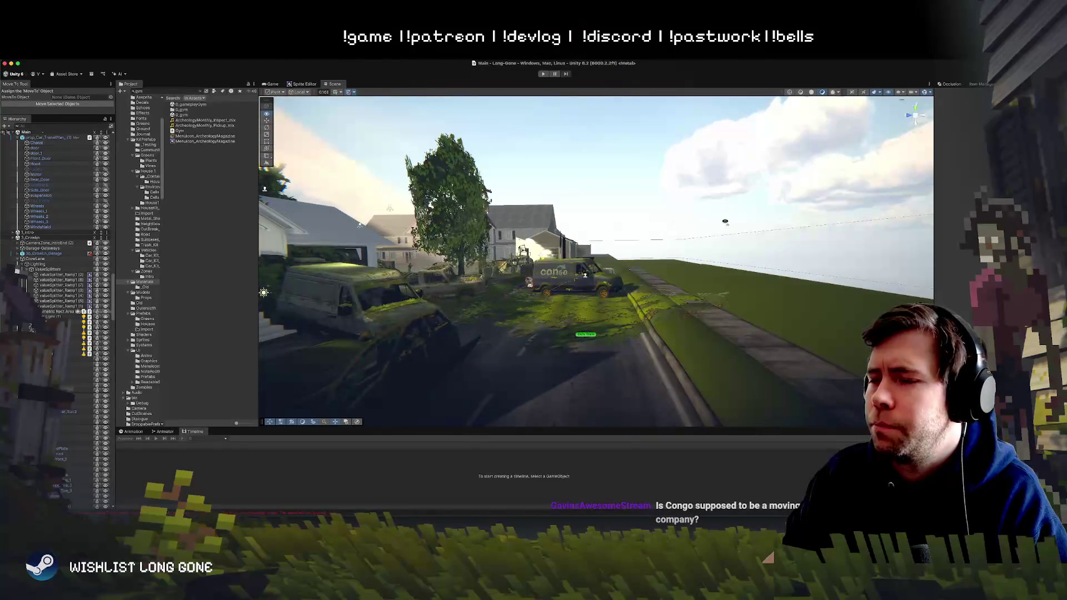
Step: Fly and orbit in to inspect the Congo van from above, then return to Photoshop
key(s)
key(w)
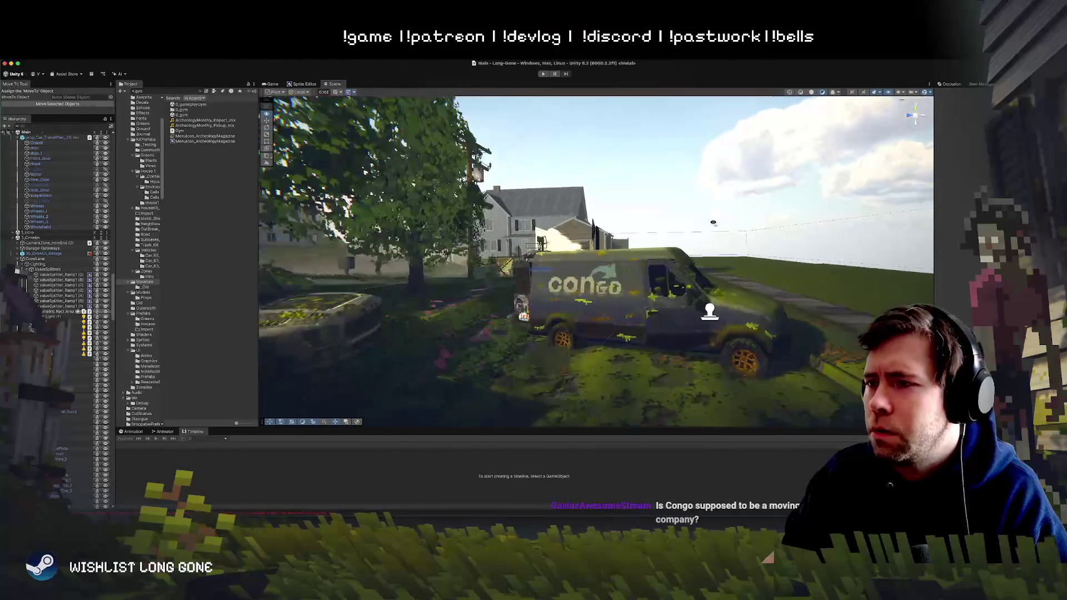
key(w)
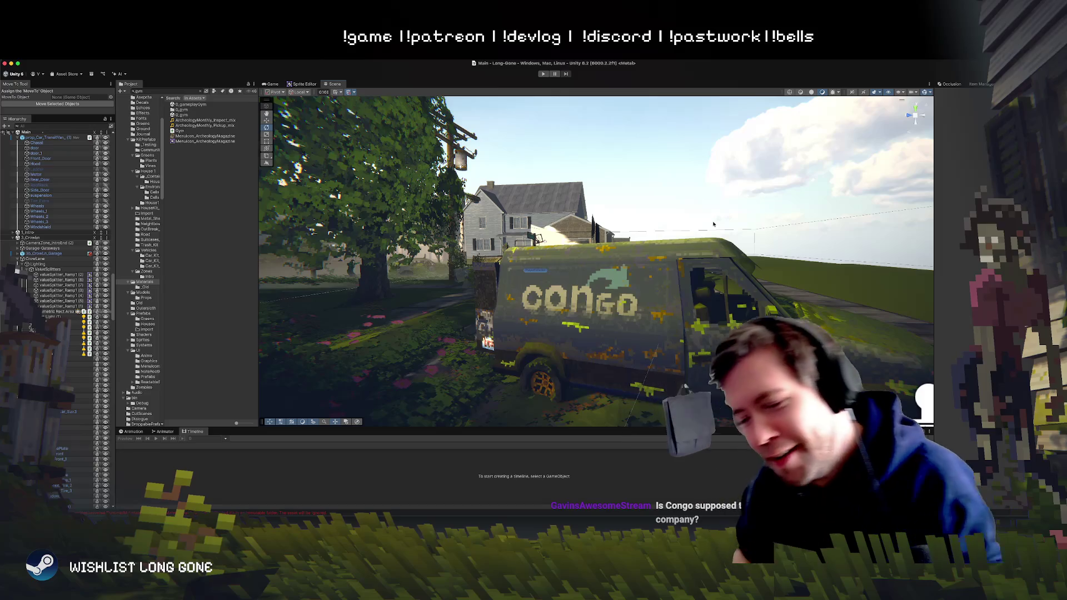
mouse_move(713, 224)
mouse_down()
mouse_move(587, 276)
mouse_move(705, 310)
mouse_move(488, 381)
mouse_move(609, 273)
mouse_move(418, 280)
mouse_move(582, 286)
mouse_move(605, 267)
mouse_move(601, 276)
mouse_move(693, 280)
mouse_move(385, 300)
mouse_move(553, 294)
mouse_up()
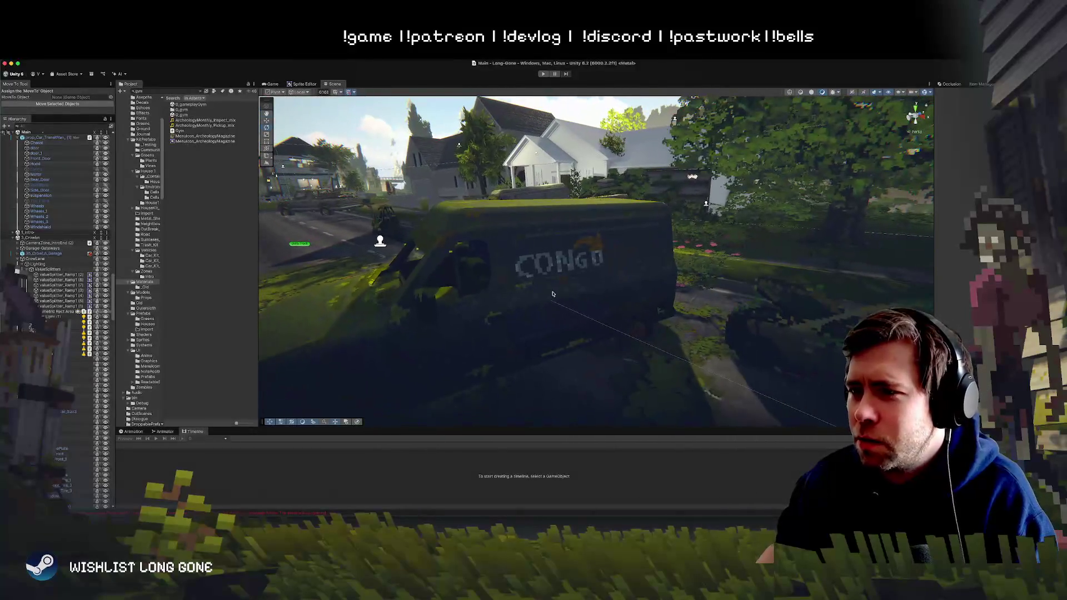
mouse_move(593, 243)
mouse_down()
mouse_move(778, 303)
mouse_move(745, 67)
mouse_move(750, 191)
mouse_move(733, 183)
mouse_move(733, 196)
mouse_up()
double_click(733, 196)
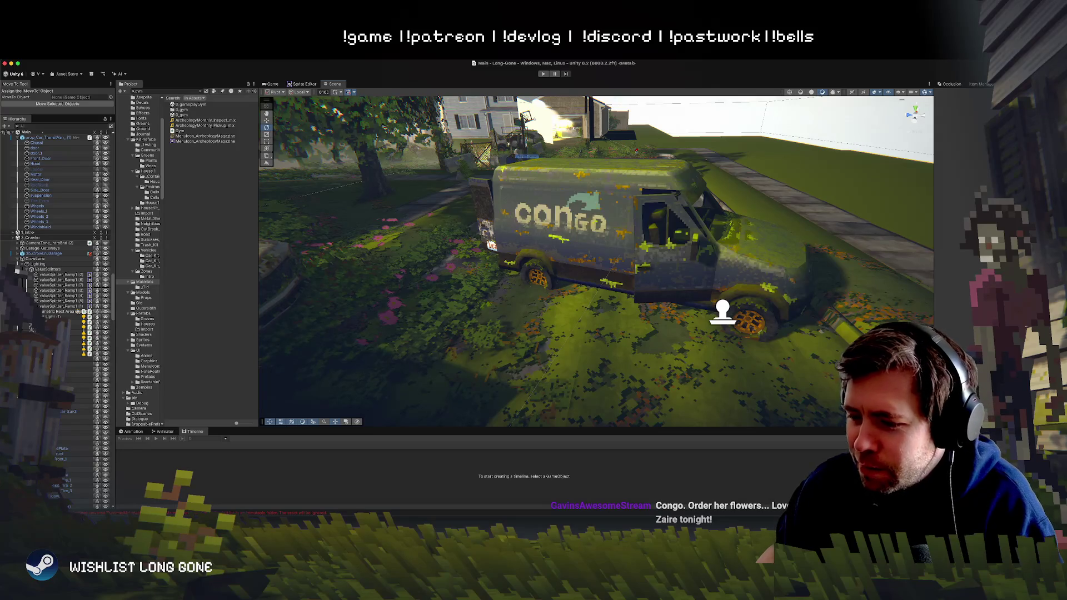
key(super+Tab)
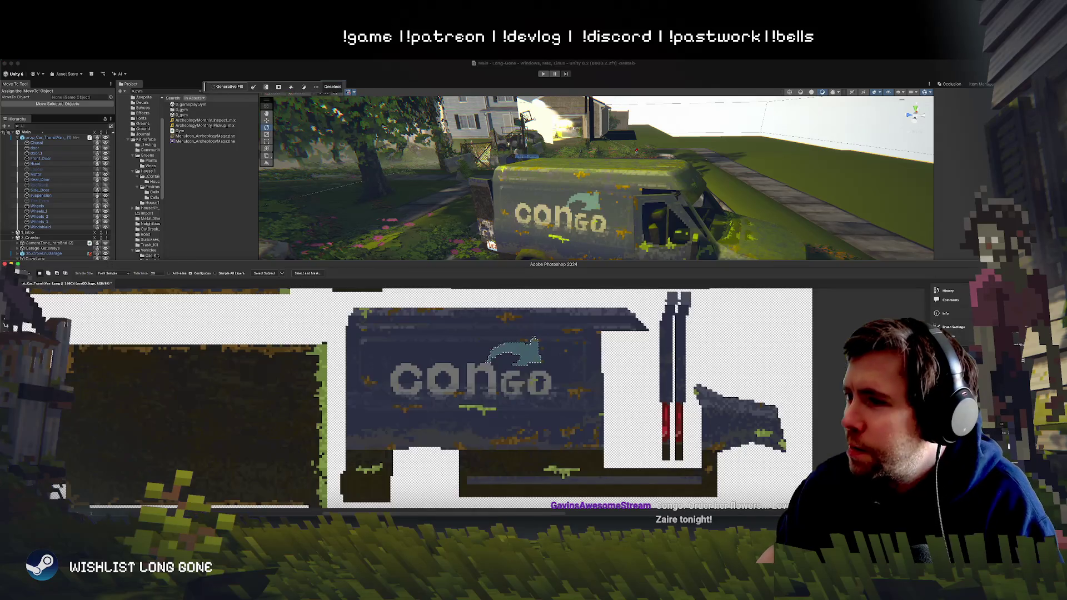
Step: Maximize Photoshop and delete the Group 1 copy 3 CONGO logo layer
double_click(570, 265)
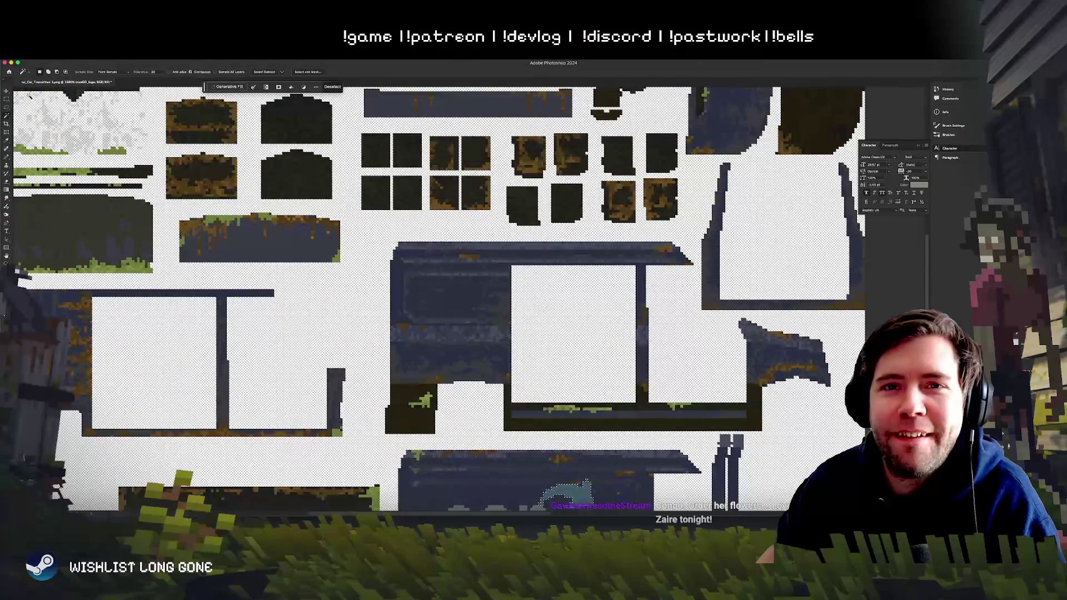
click(6, 99)
scroll(396, 414, up, 10)
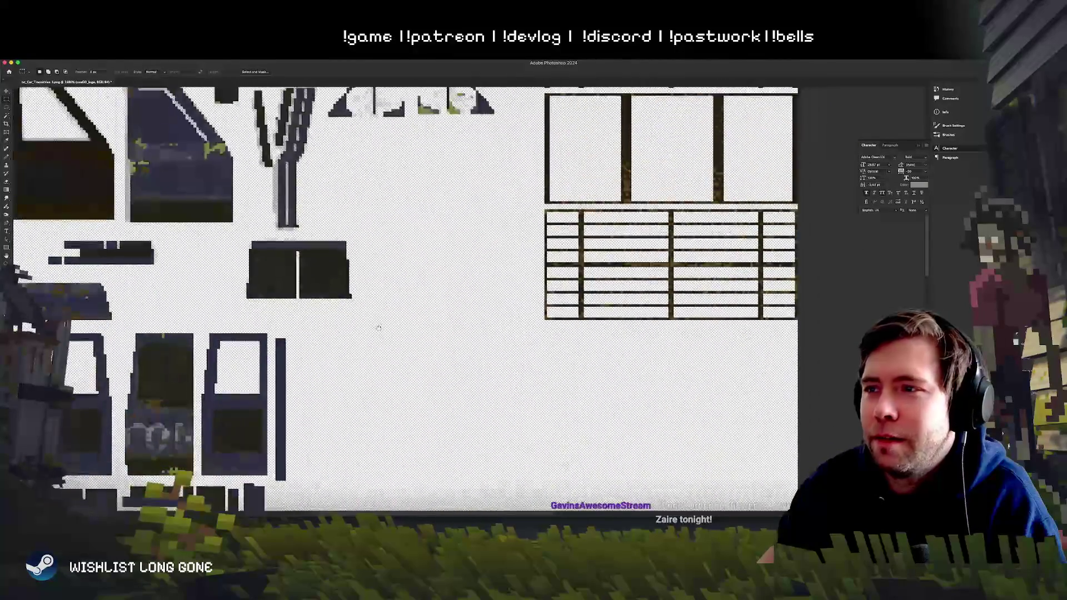
scroll(396, 414, up, 5)
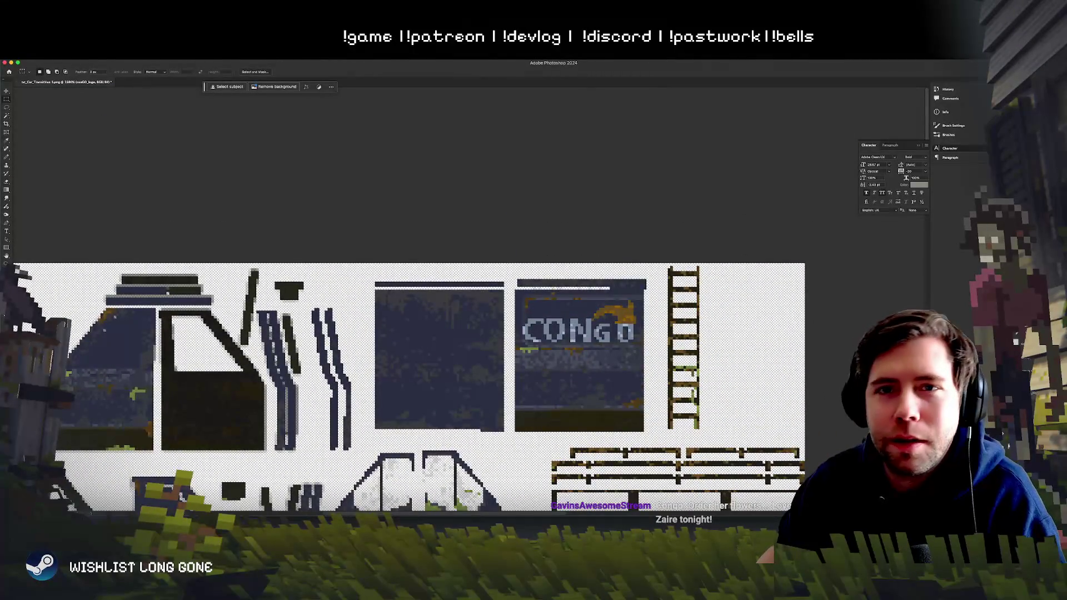
click(6, 90)
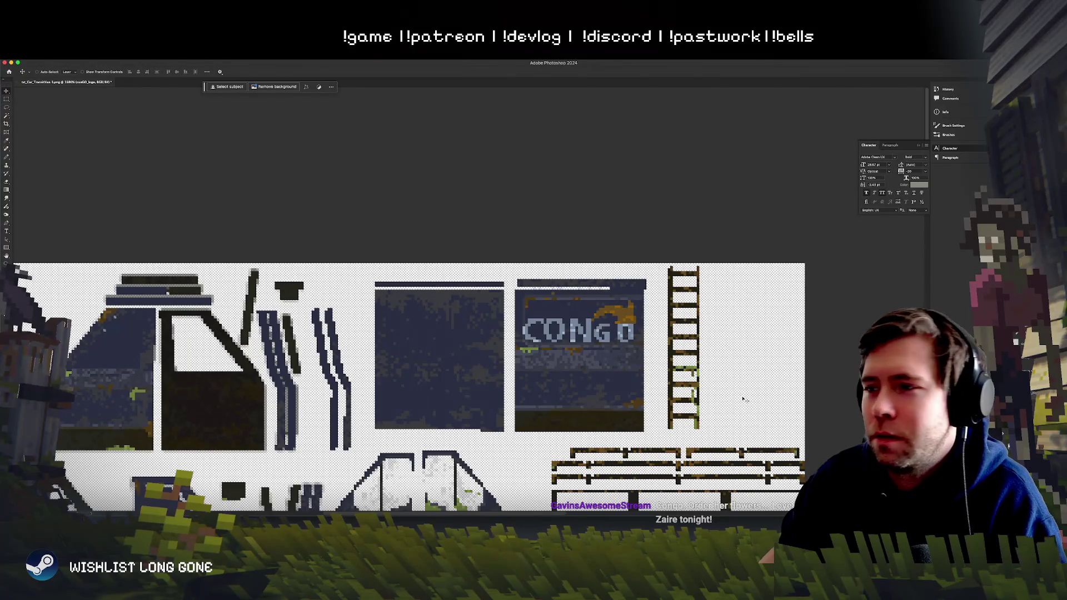
right_click(627, 315)
click(647, 317)
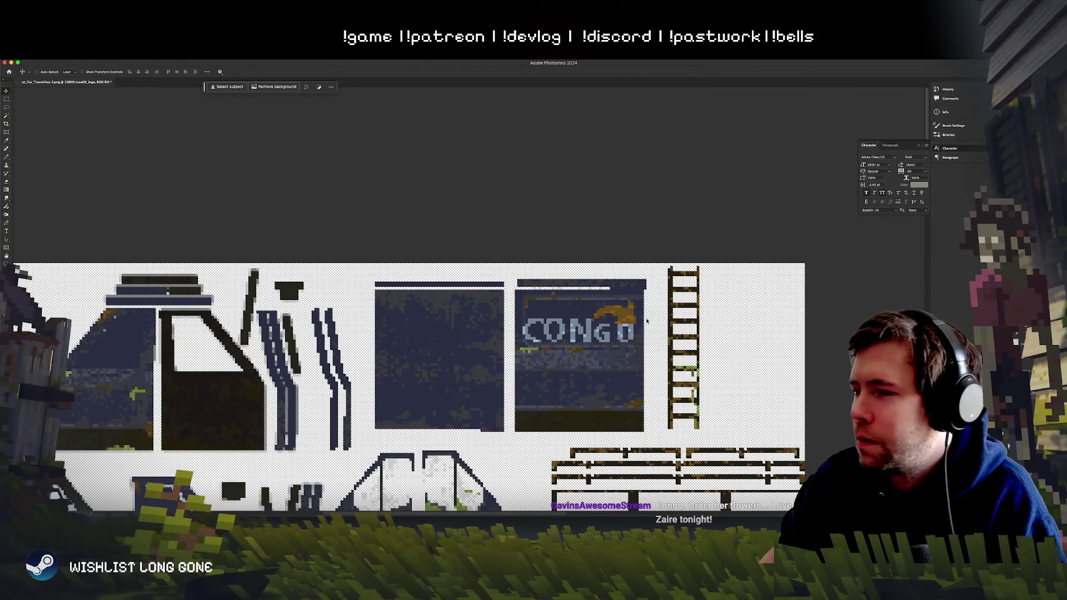
drag(642, 331, 630, 358)
key(BackSpace)
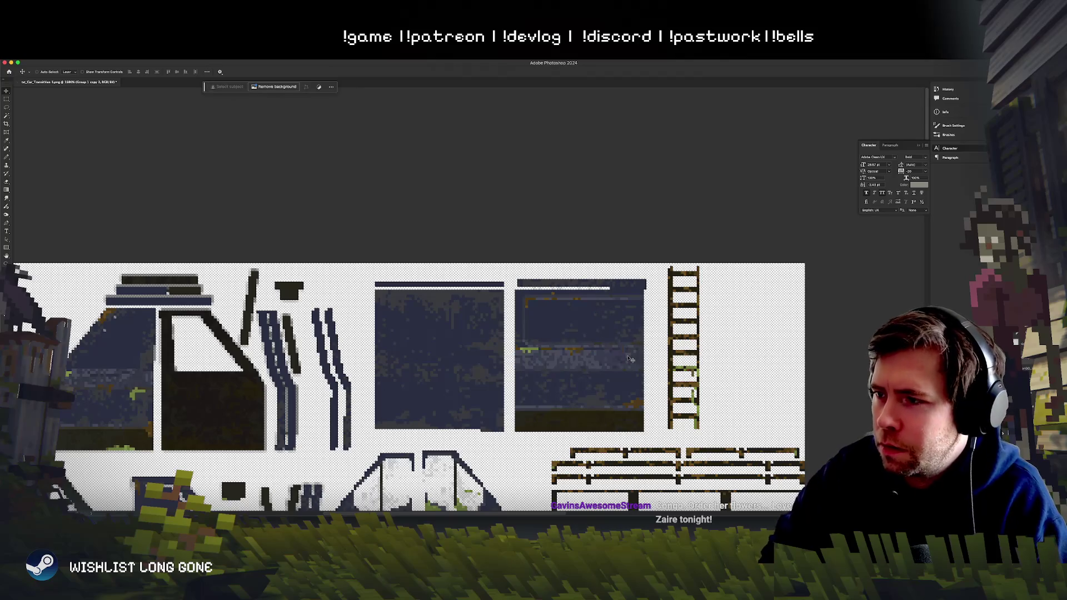
key(super+minus)
key(super+minus)
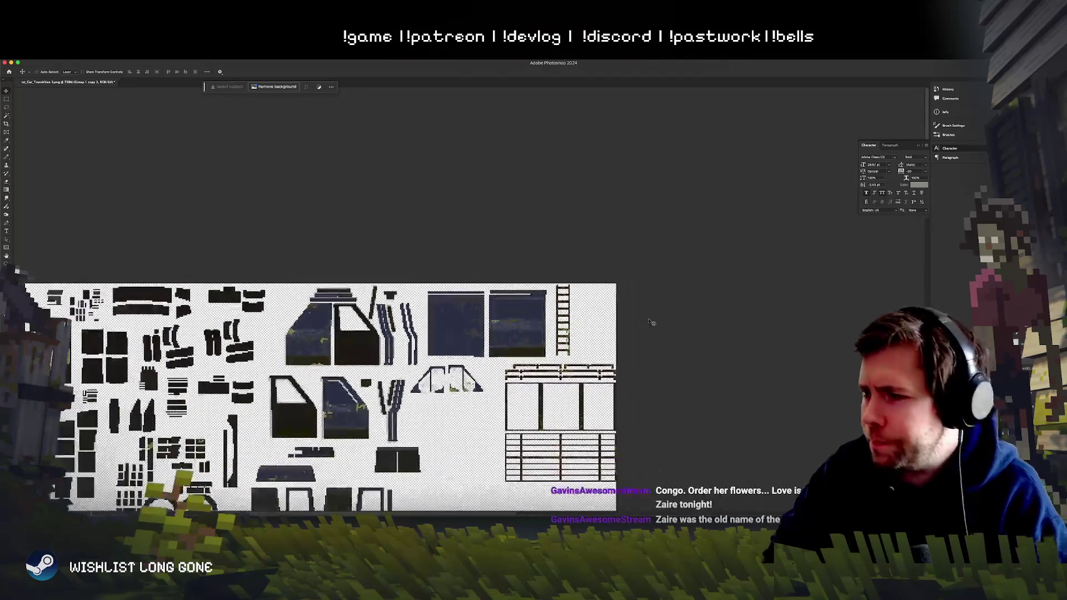
Step: Duplicate Layer 4 and move the copied whale graphic into the upper-right panel
key(alt+bracketleft)
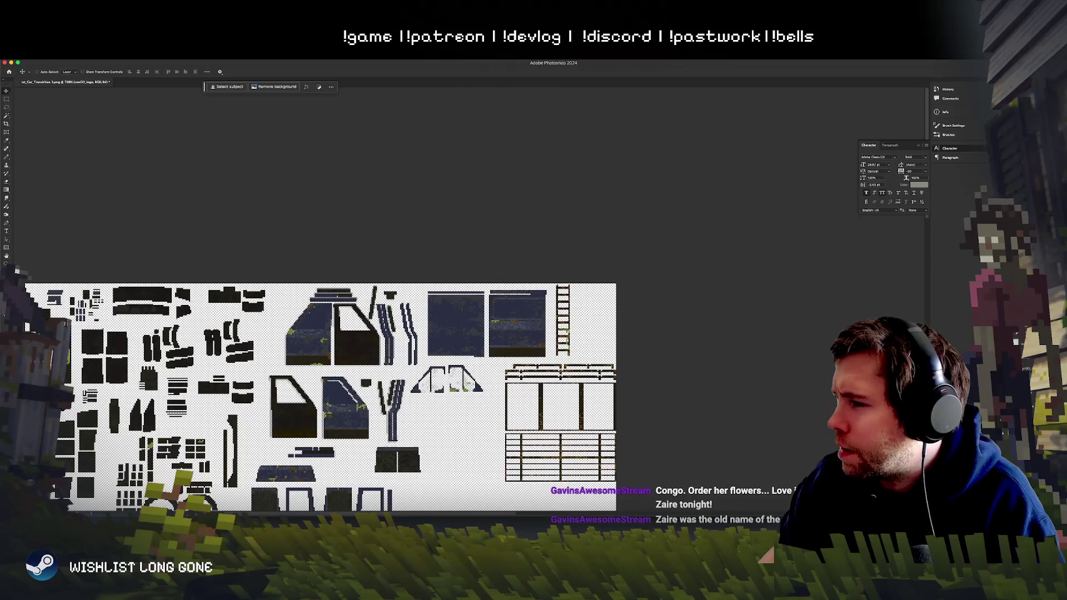
key(super+j)
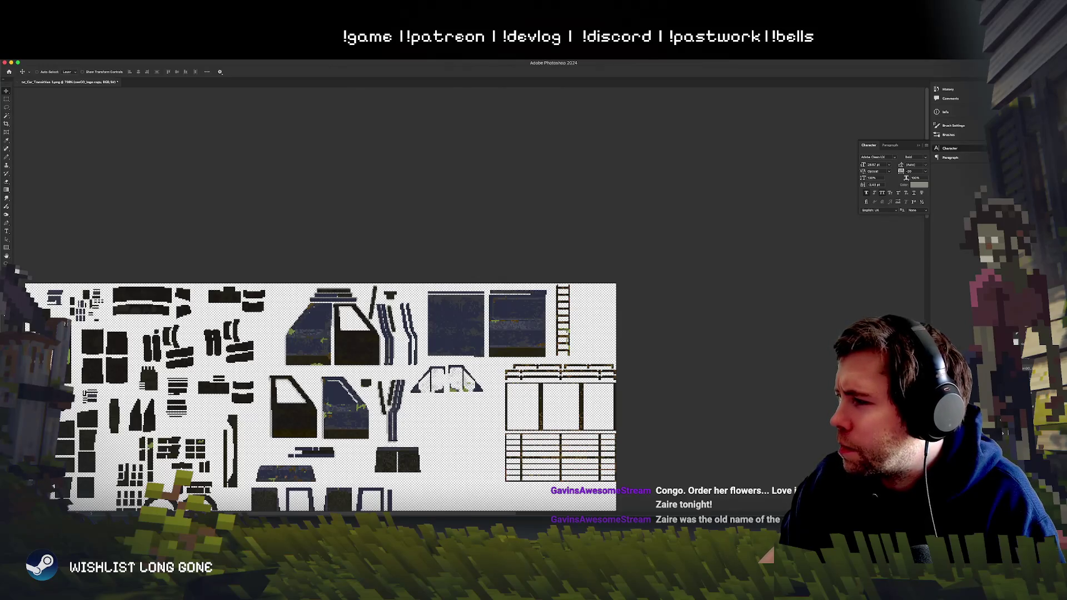
key(alt+bracketright)
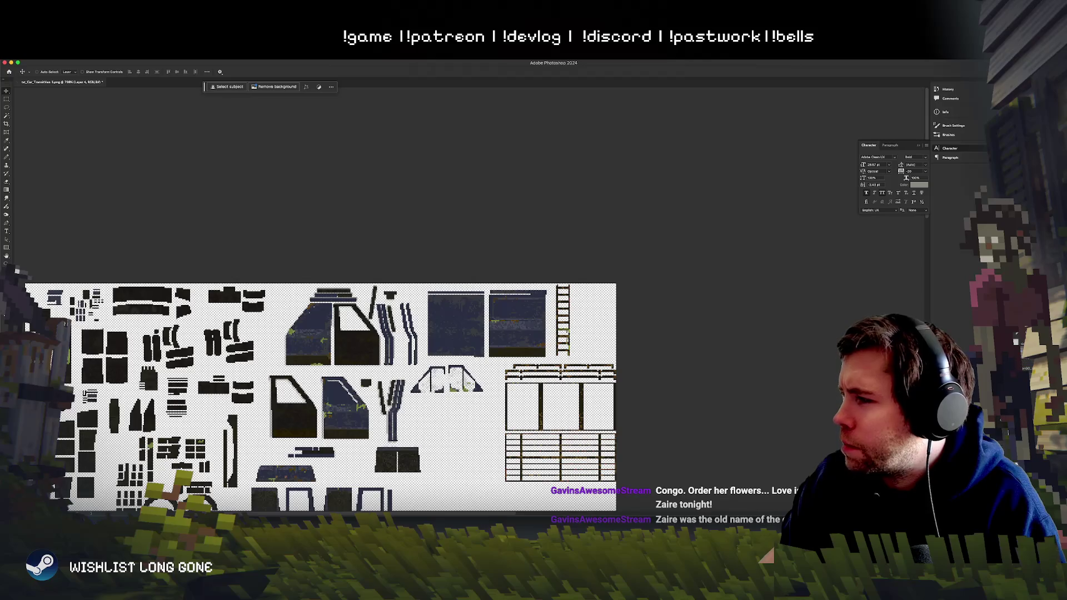
key(super+j)
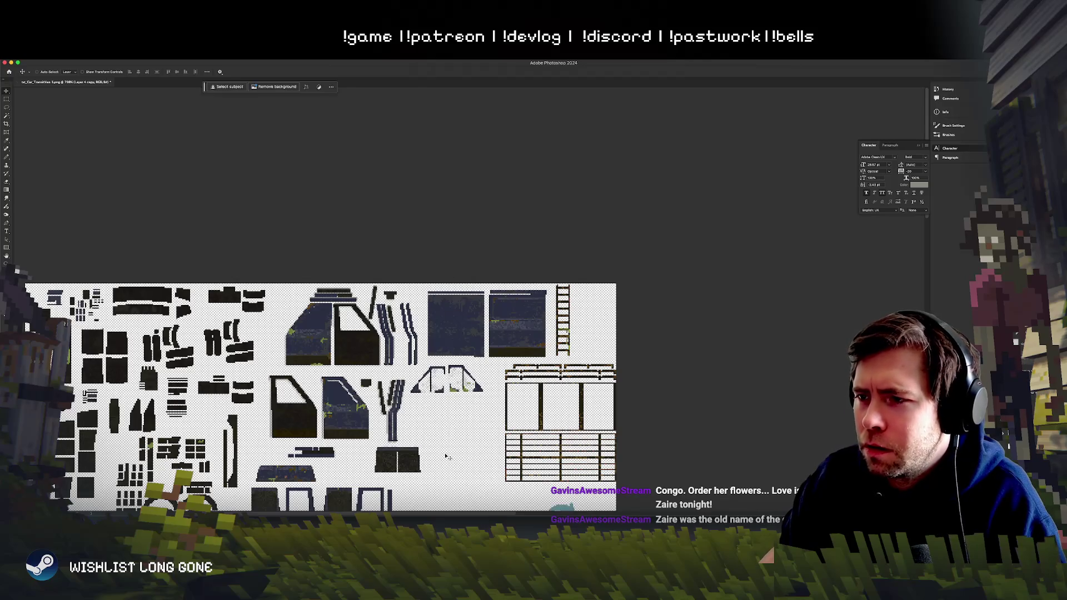
mouse_move(446, 457)
mouse_down()
mouse_move(432, 446)
mouse_move(472, 409)
mouse_up()
Step: Drag the copied whale graphic's Hue/Saturation lightness down to -32
scroll(471, 409, up, 5)
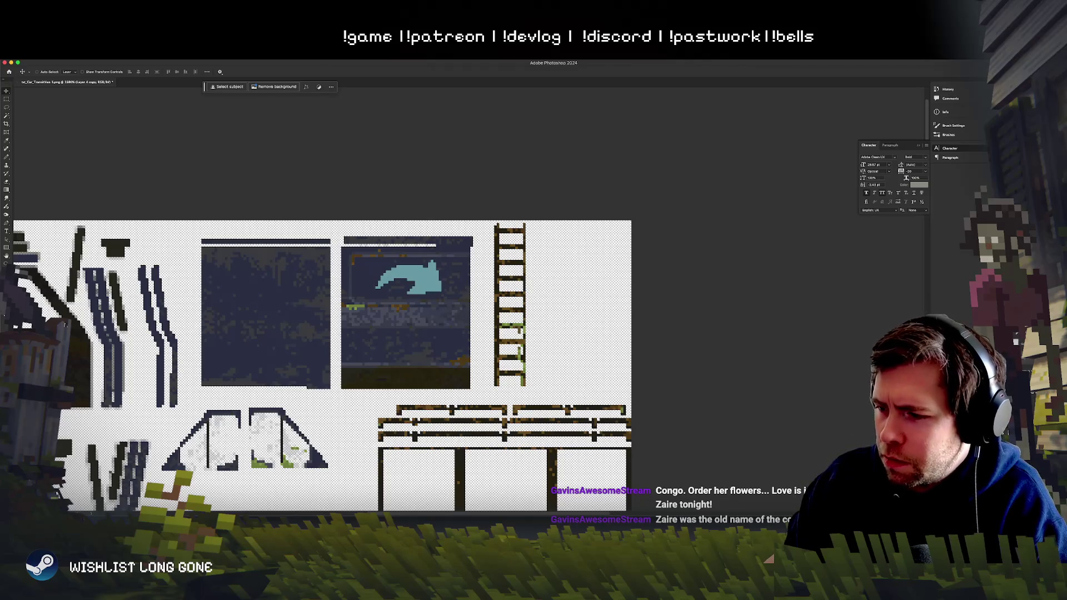
scroll(702, 337, left, 5)
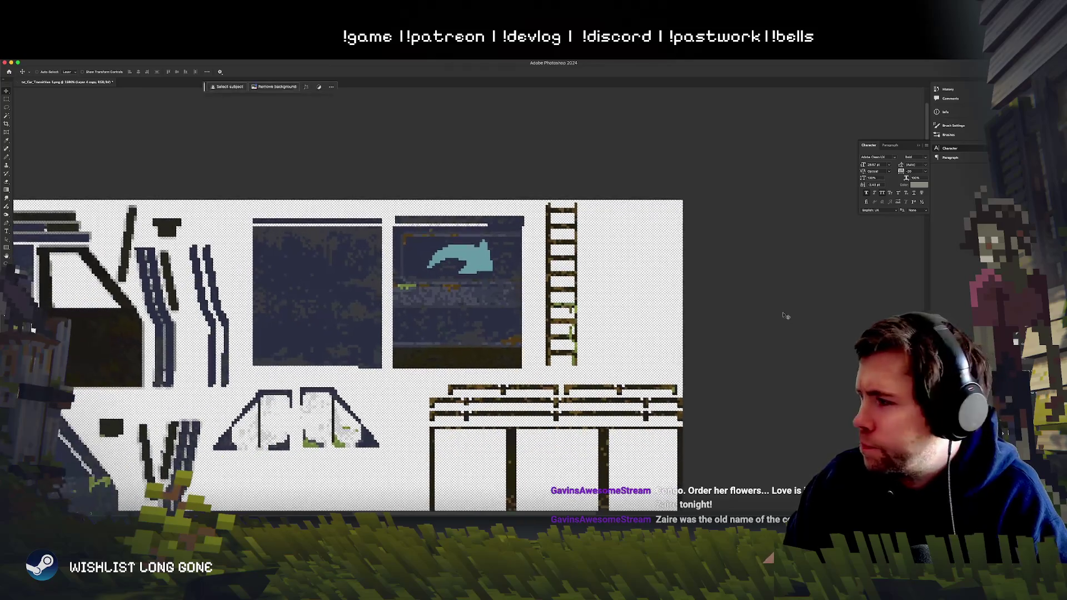
key(ctrl+u)
mouse_move(653, 248)
mouse_down()
mouse_move(643, 234)
mouse_move(645, 248)
mouse_up()
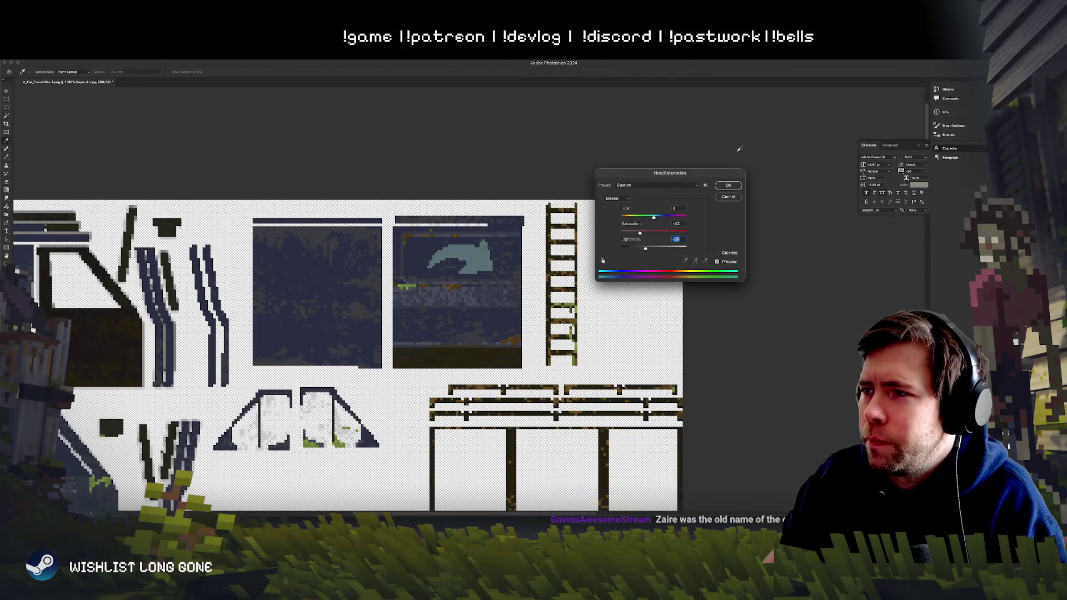
Step: Apply the darkening, set the Underlying Layer white slider to about 172, and shift the graphic left
click(728, 185)
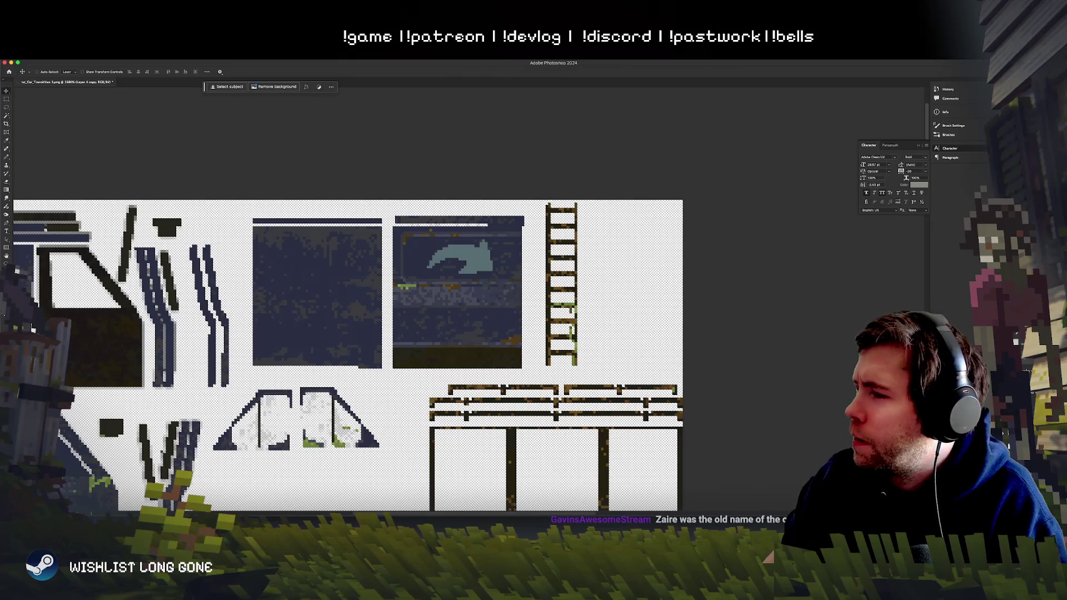
key(ctrl+alt+b)
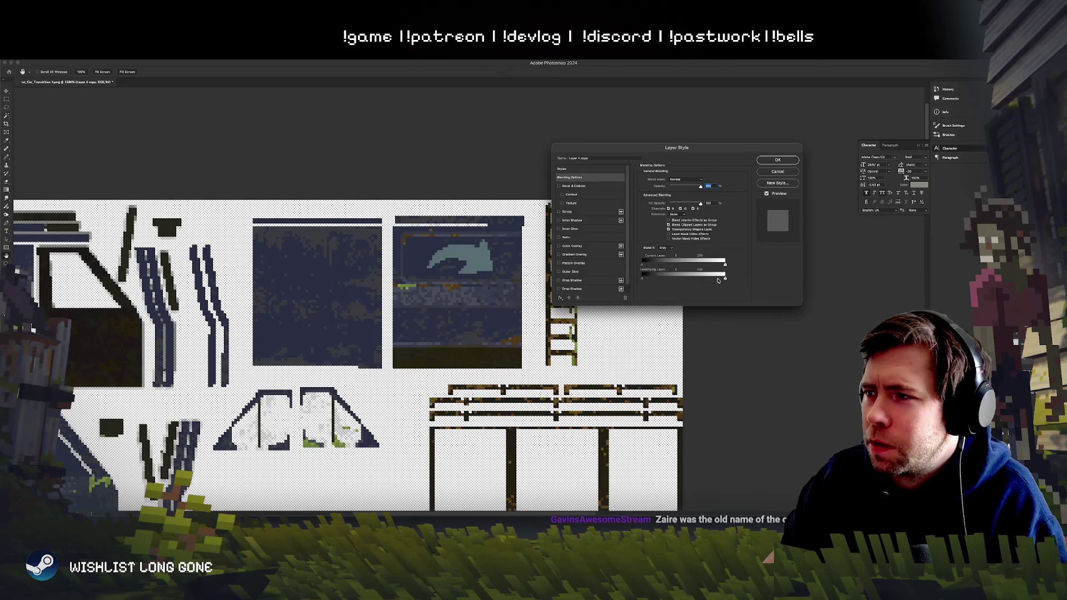
drag(718, 280, 659, 280)
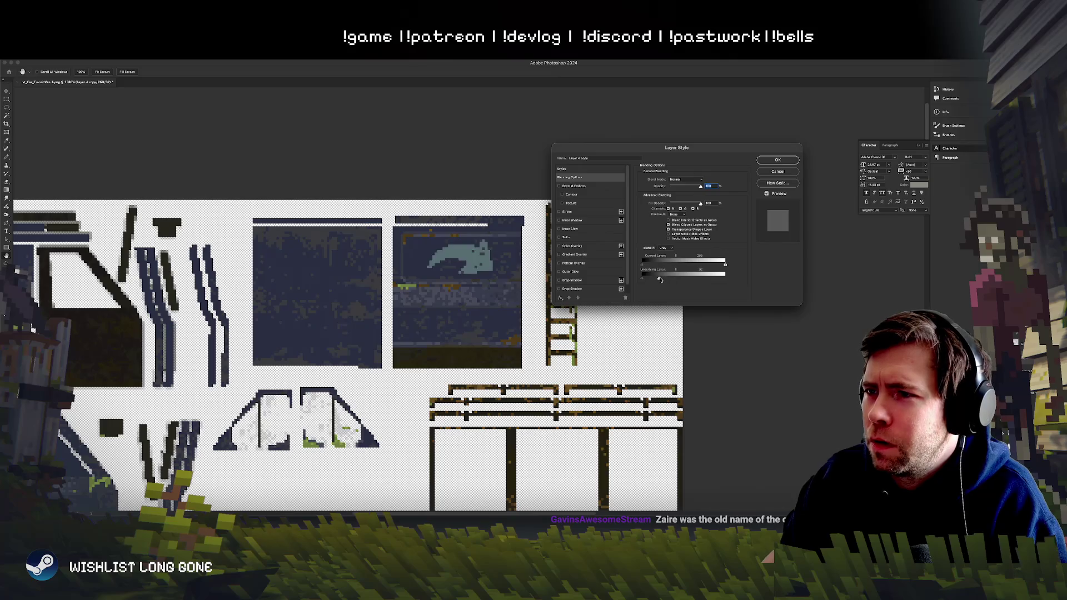
key(Return)
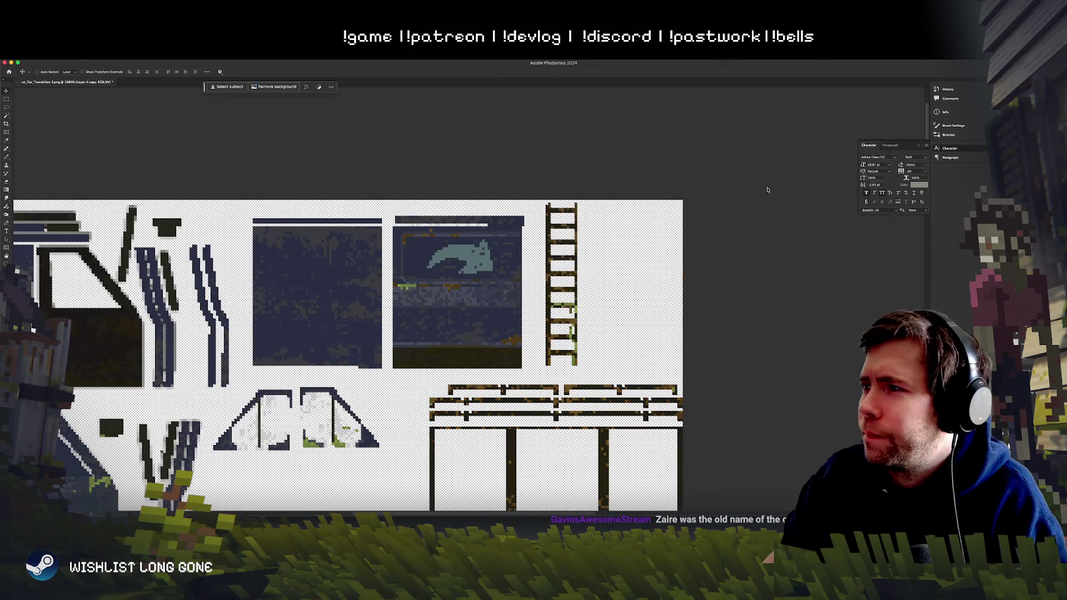
scroll(383, 278, left, 3)
mouse_move(478, 272)
mouse_down()
mouse_move(465, 272)
mouse_move(477, 272)
mouse_up()
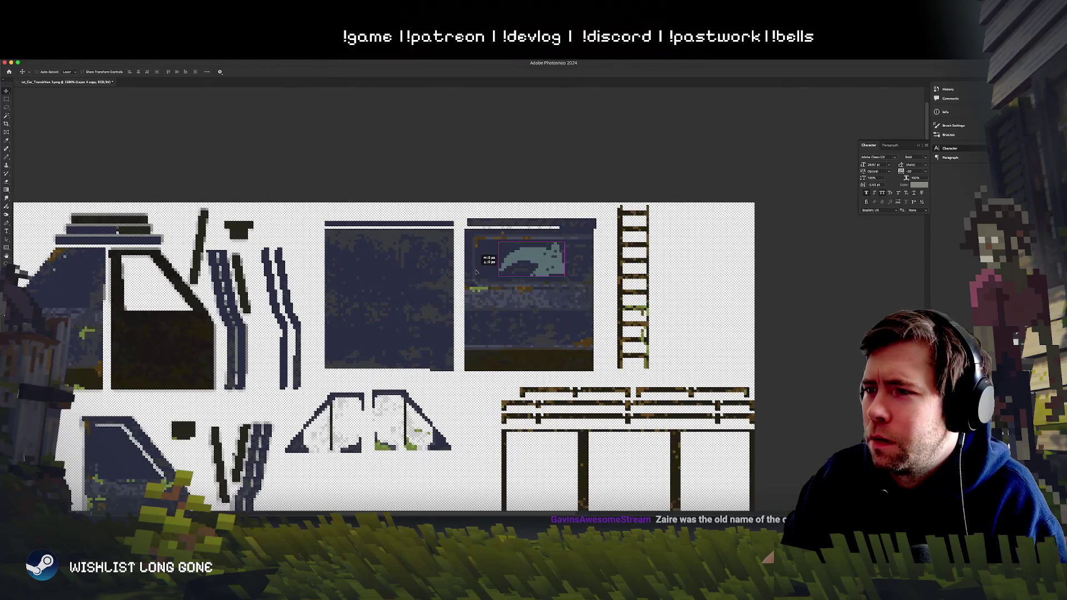
Step: Type PRIMA as a new text layer and scale it down onto the right-hand panel
key(t)
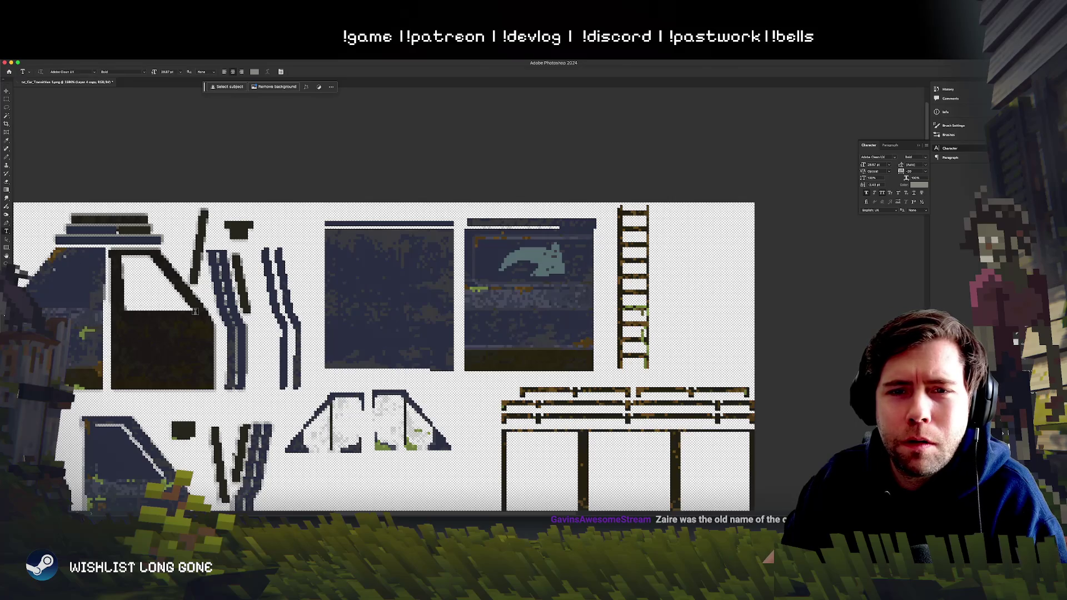
click(487, 313)
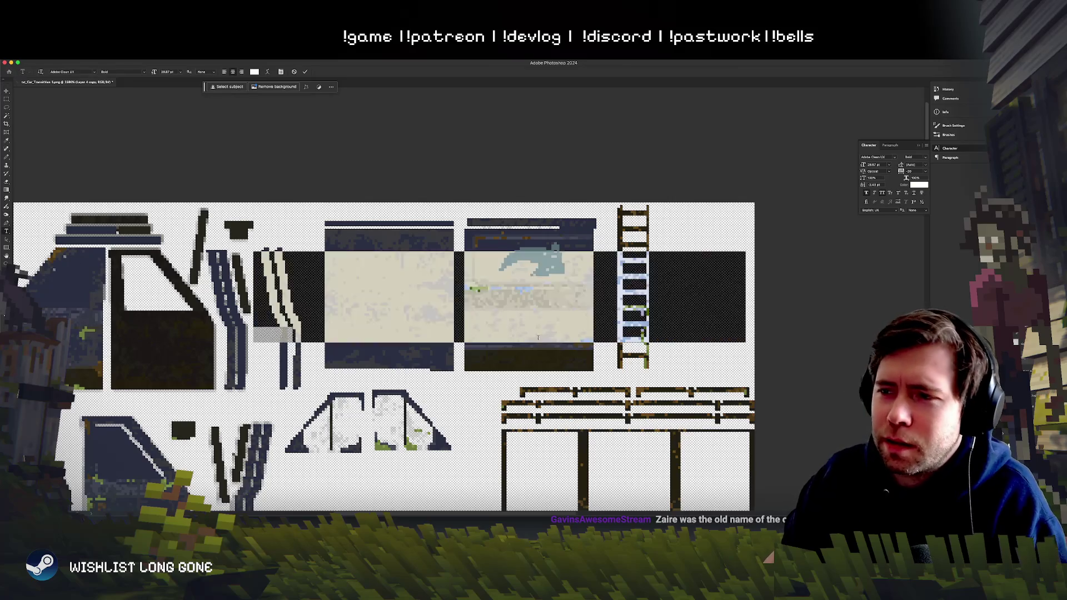
text(PRIMA)
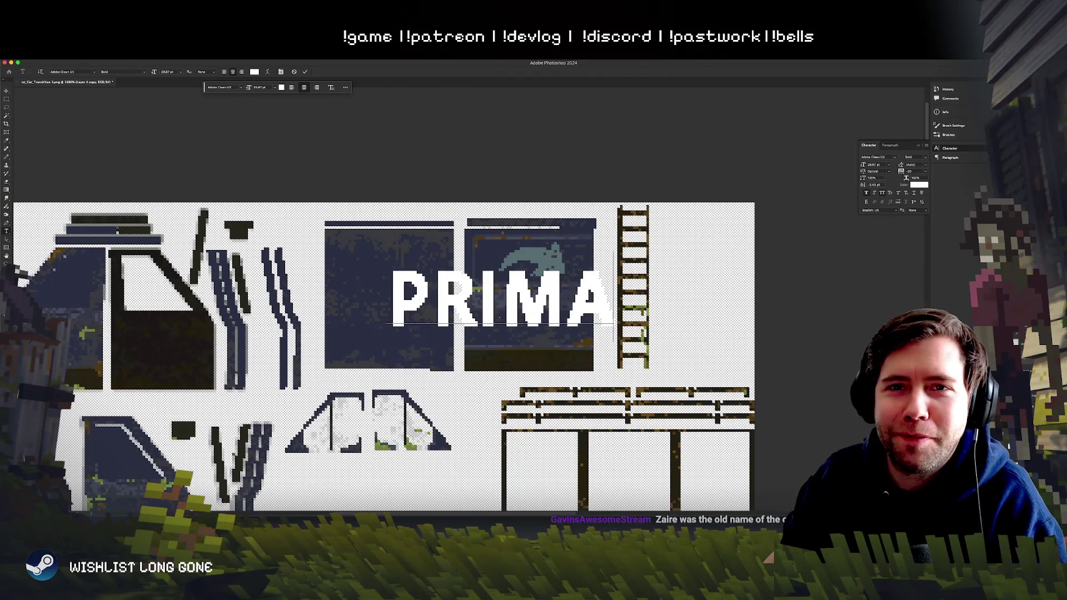
key(Escape)
key(v)
key(super+t)
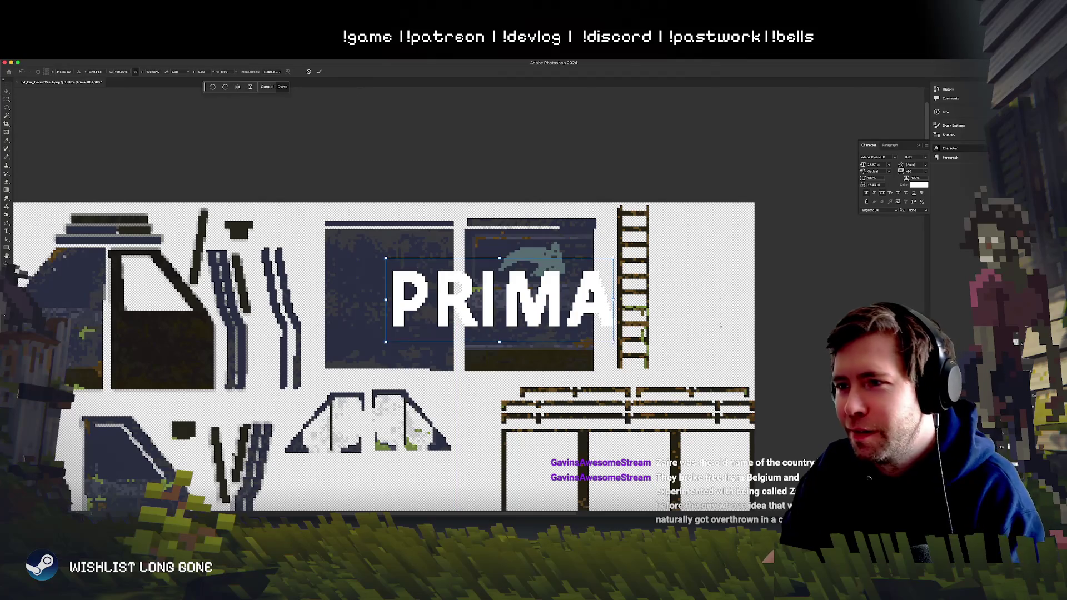
mouse_move(614, 259)
mouse_down()
mouse_move(461, 309)
mouse_move(507, 295)
mouse_up()
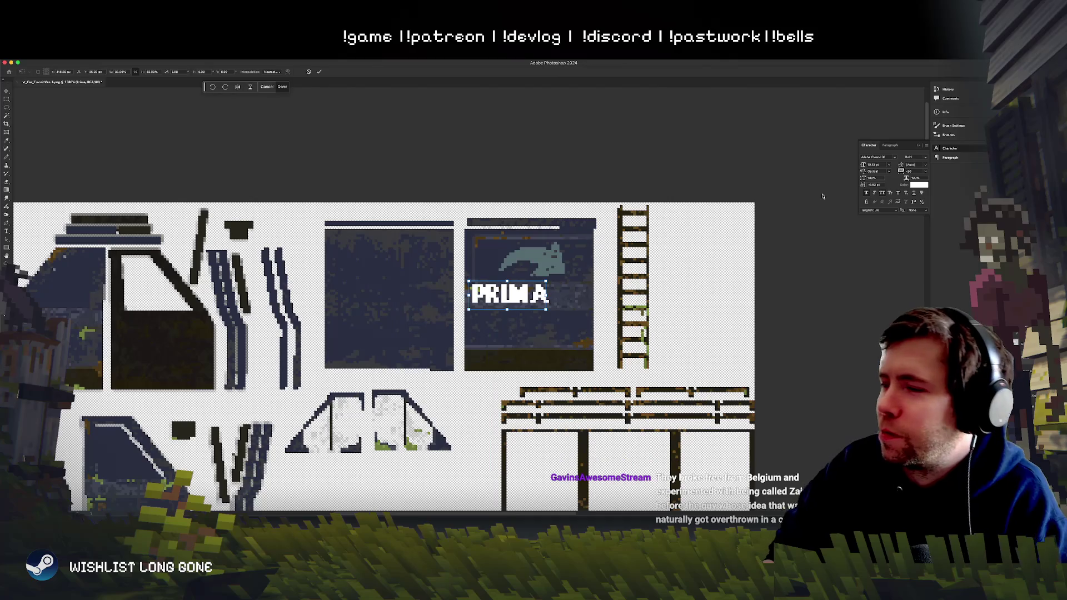
key(Return)
Step: Turn off Faux Bold for thinner PRIMA lettering and nudge it into place below the whale
click(865, 193)
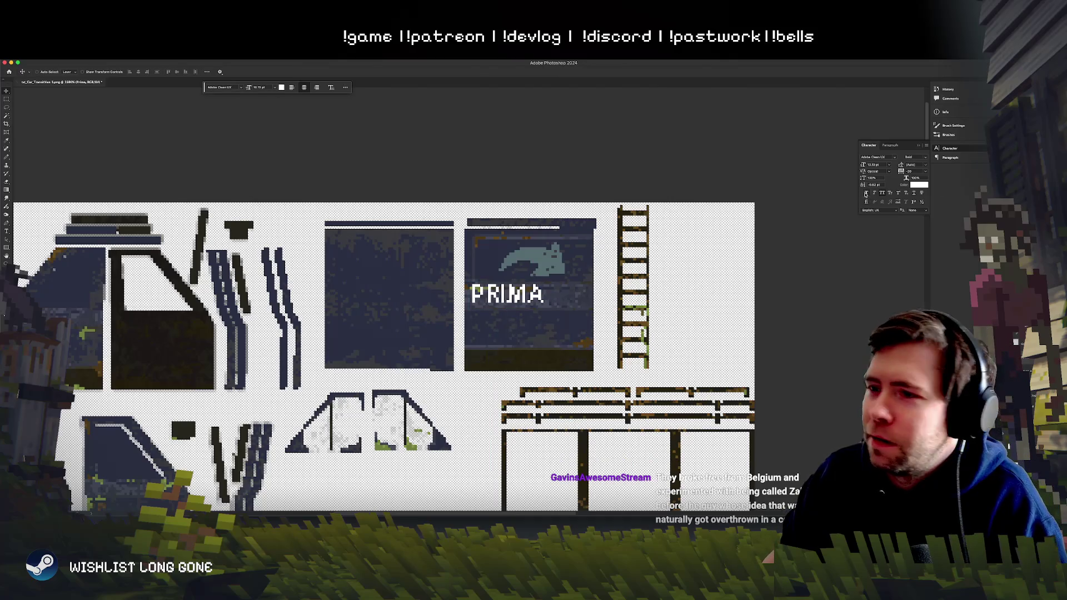
mouse_move(546, 293)
mouse_down()
mouse_move(538, 273)
mouse_move(529, 278)
mouse_move(542, 273)
mouse_up()
key(ctrl+t)
key(Return)
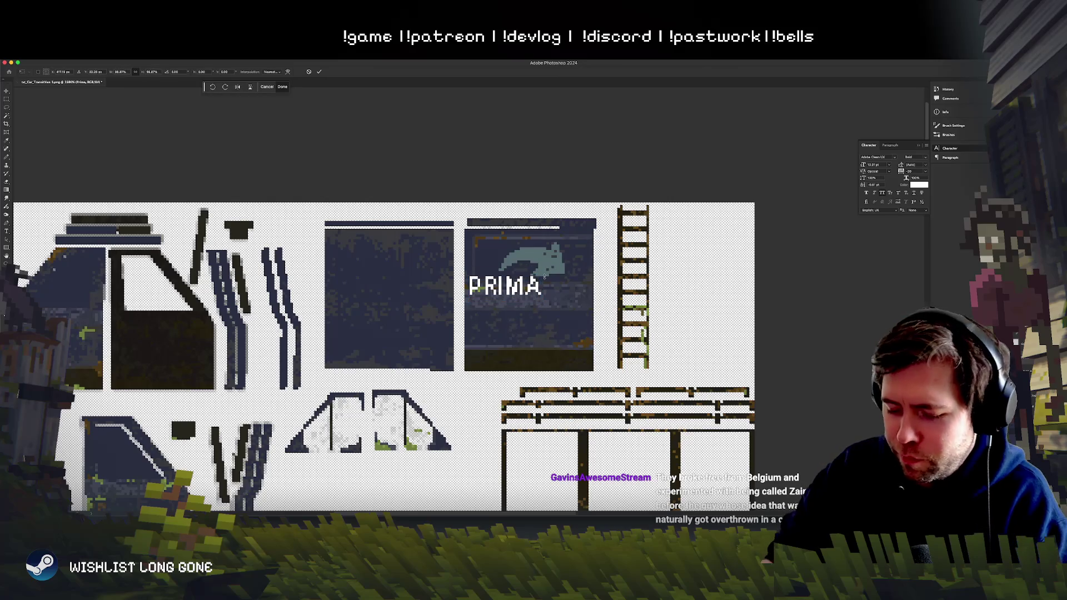
key(ctrl+minus)
key(ctrl+minus)
key(ctrl+plus)
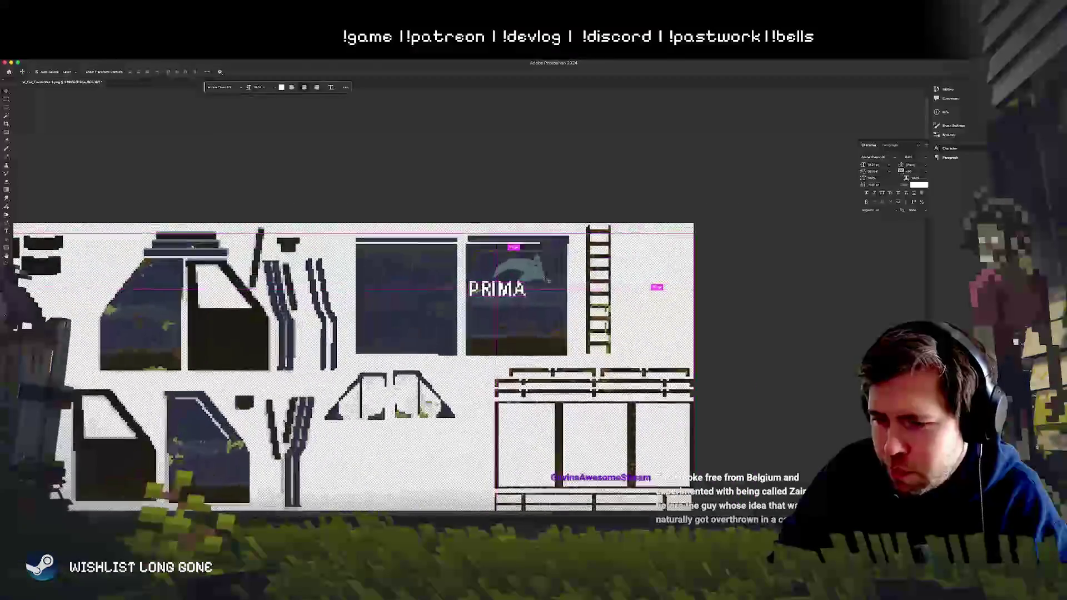
key(ctrl+plus)
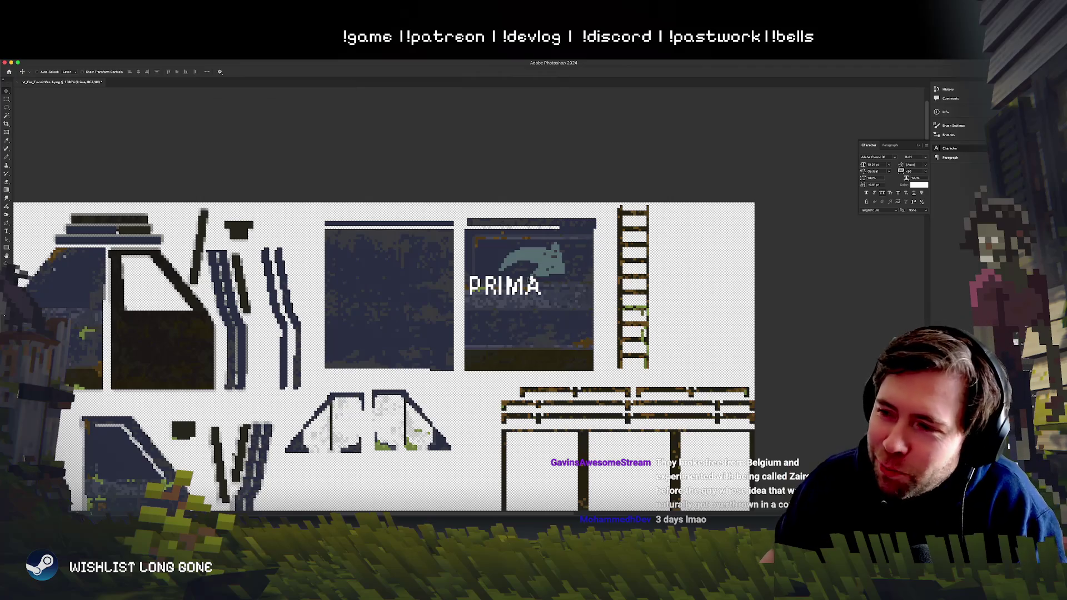
mouse_move(549, 294)
ctrl+mouse_down()
mouse_move(548, 310)
mouse_move(566, 272)
ctrl+mouse_up()
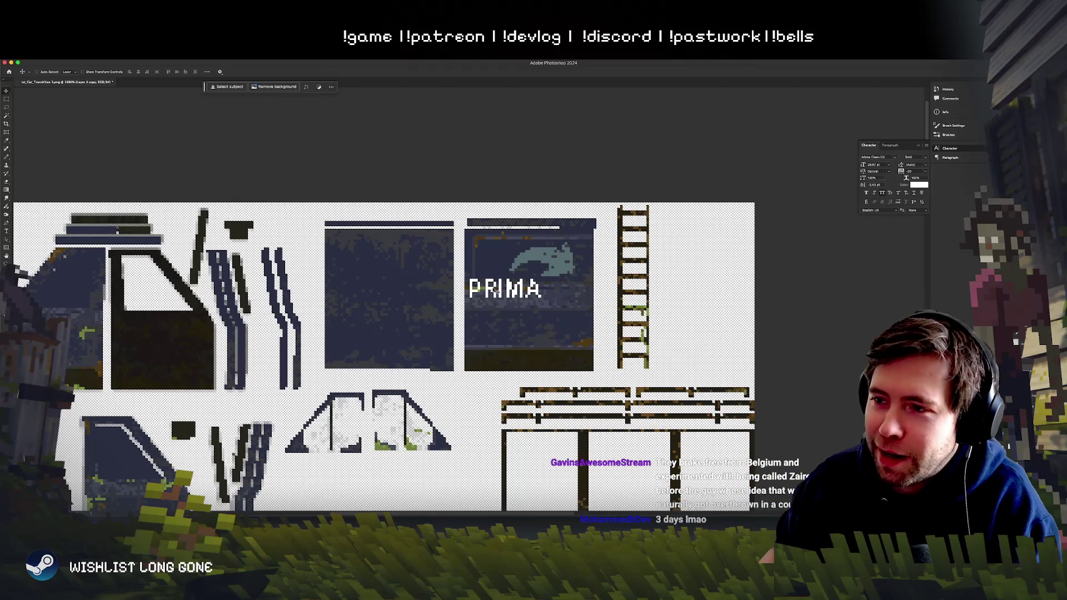
Step: Shrink PRIMA to about 69%, set its letter spacing to 100, and shift it 25 px left
ctrl+click(495, 289)
key(ctrl+t)
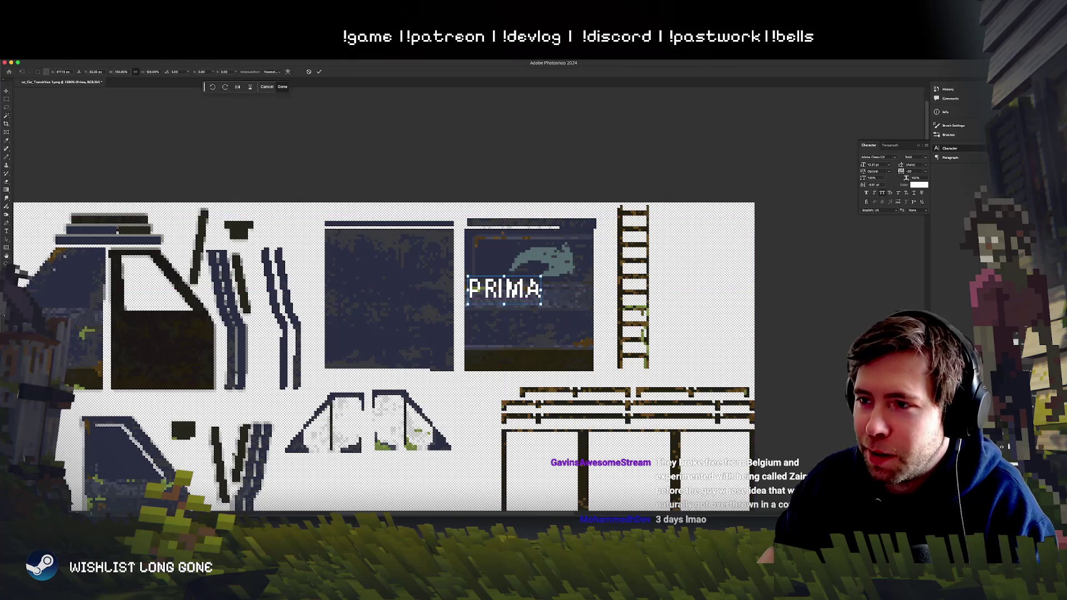
drag(468, 305, 490, 296)
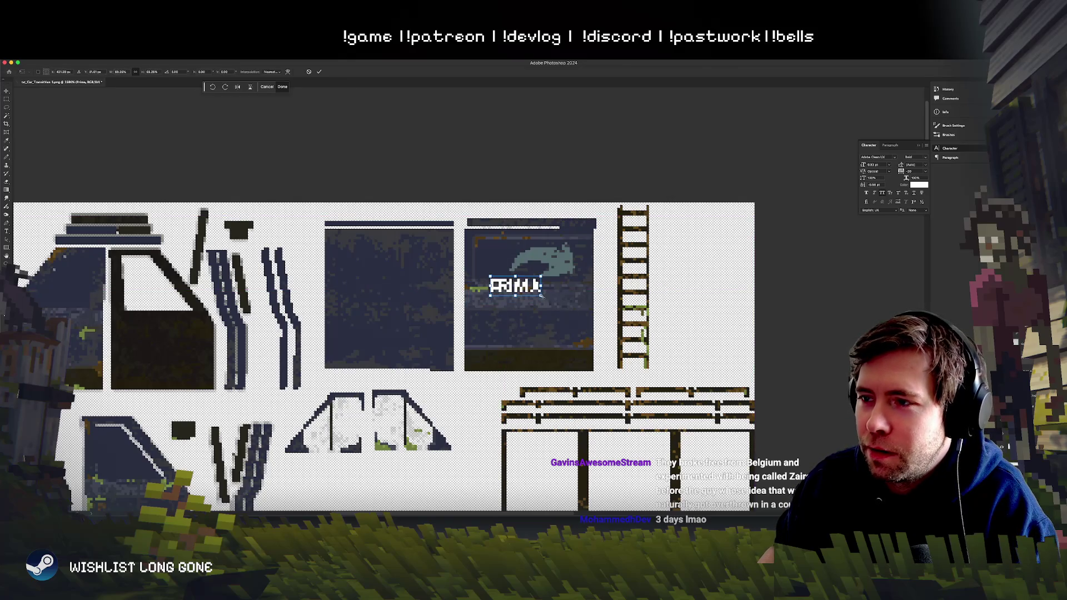
key(Return)
click(911, 171)
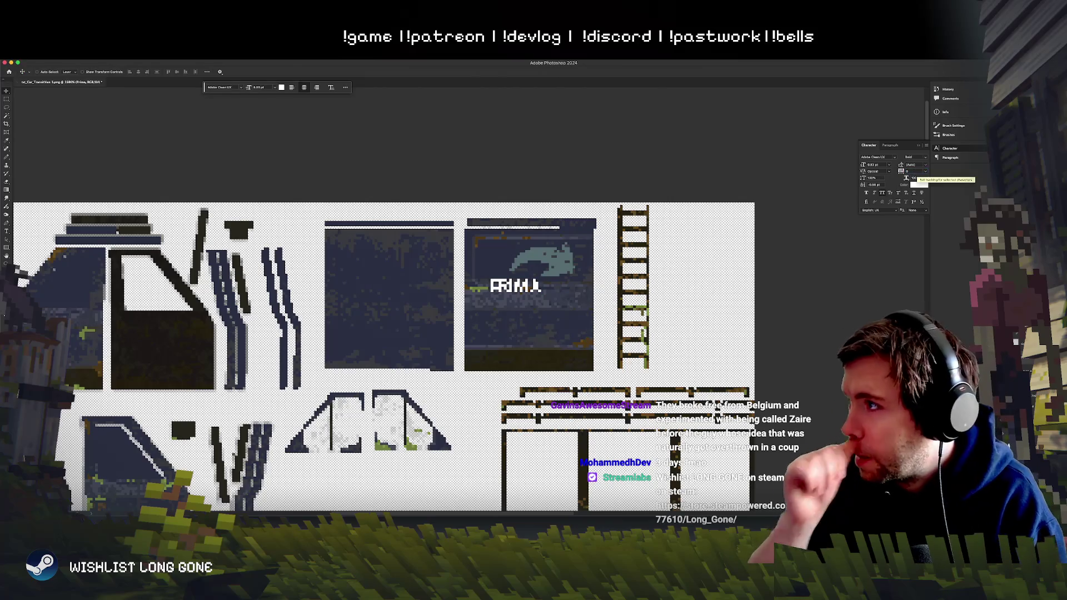
text(100)
key(Return)
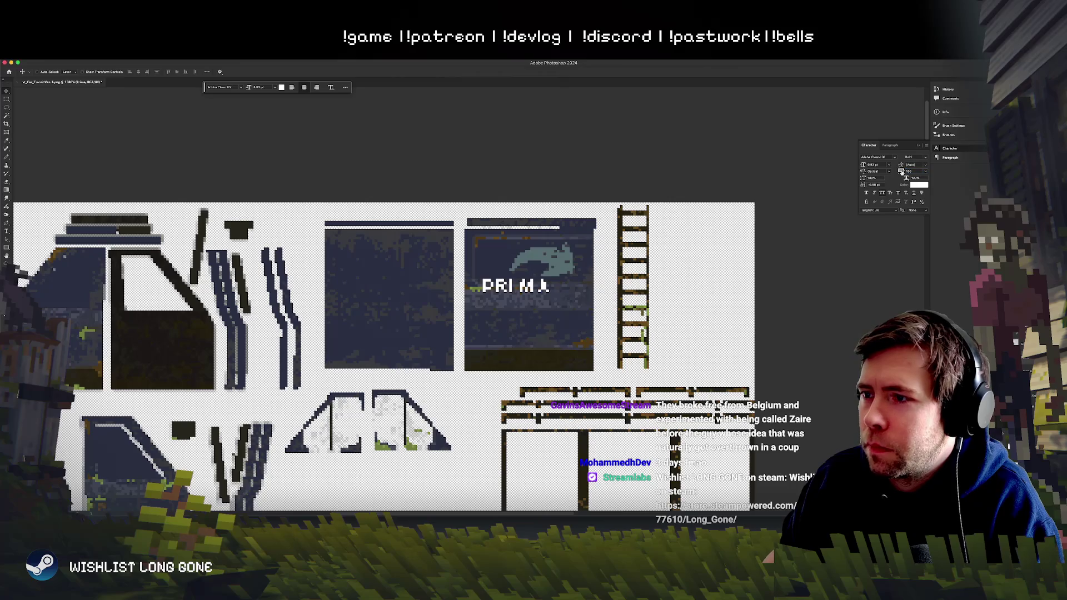
drag(555, 285, 541, 282)
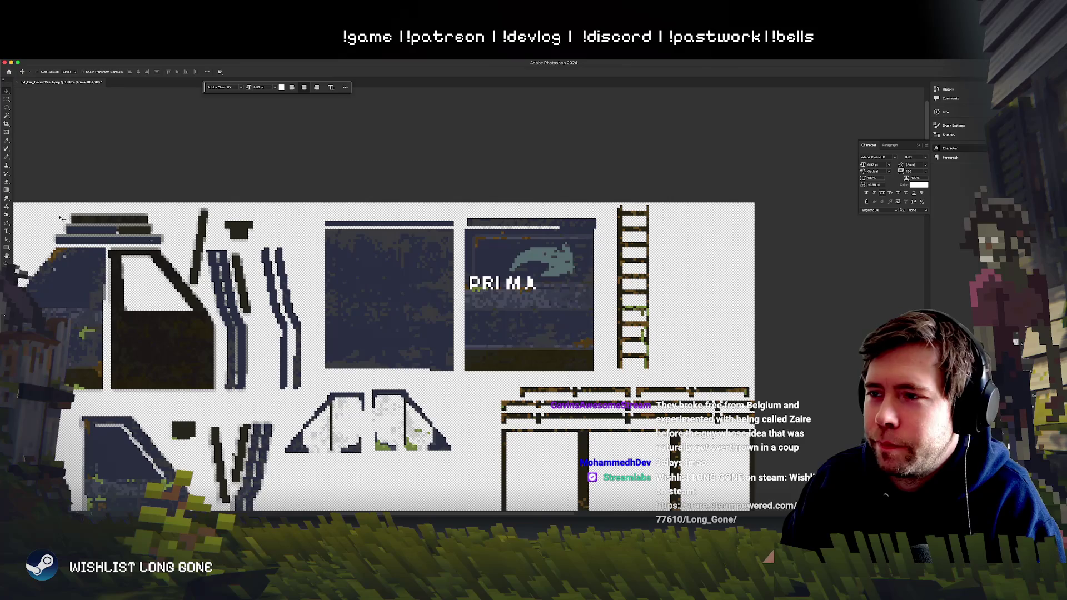
Step: Tighten the spacing of the letters MA and nudge PRIMA into place on the panel
click(6, 230)
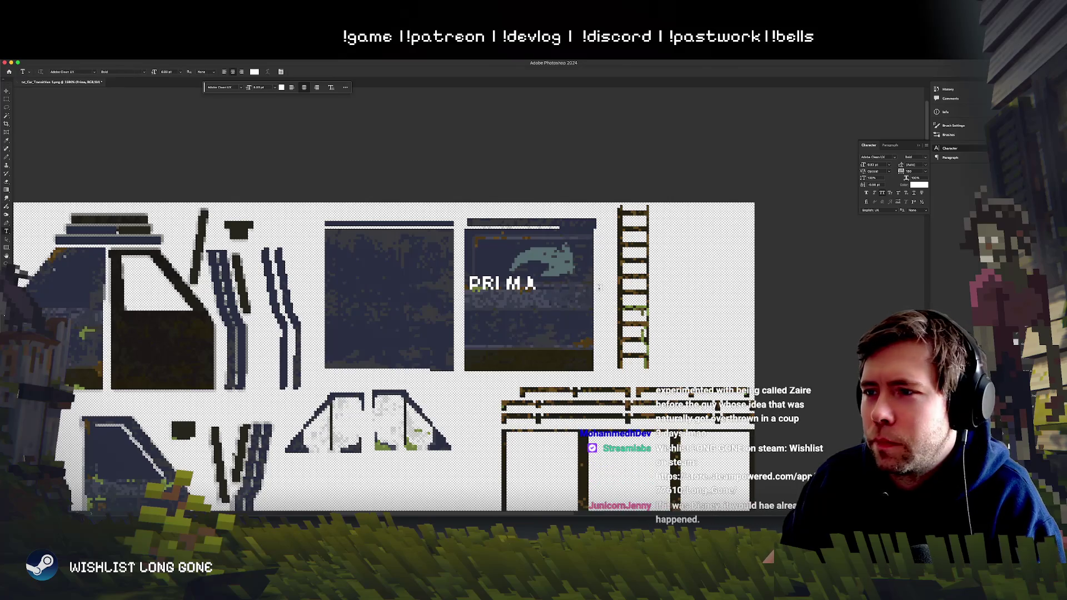
drag(503, 285, 656, 262)
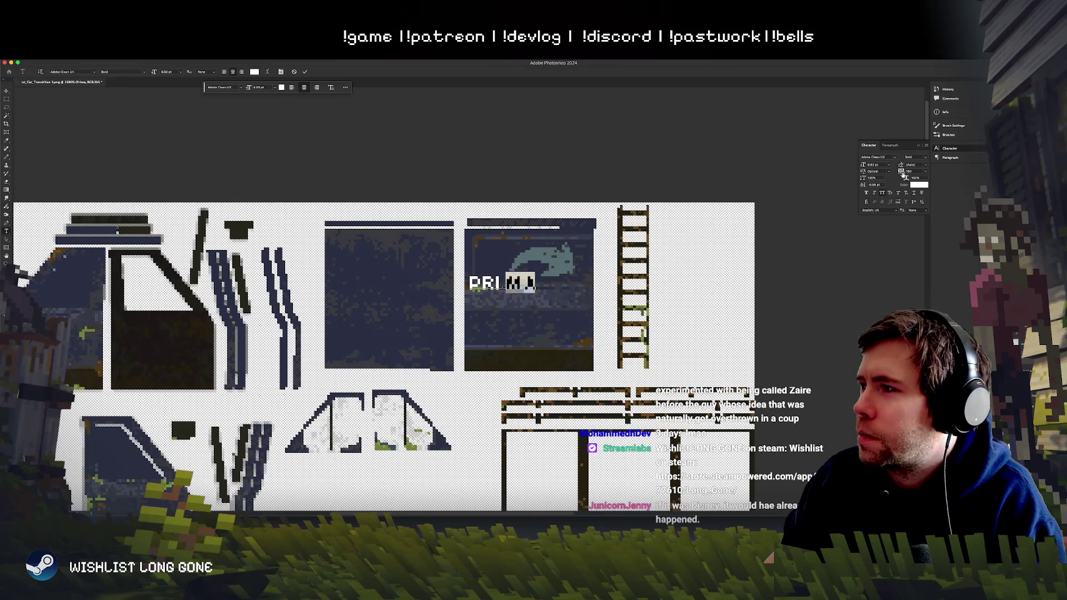
drag(902, 173, 901, 173)
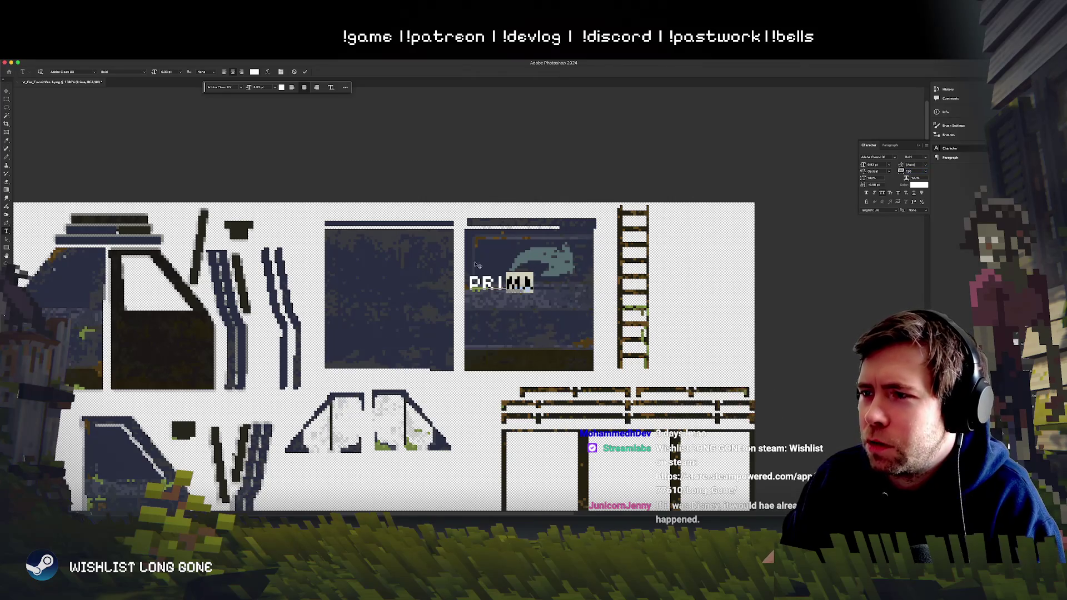
click(477, 264)
click(6, 90)
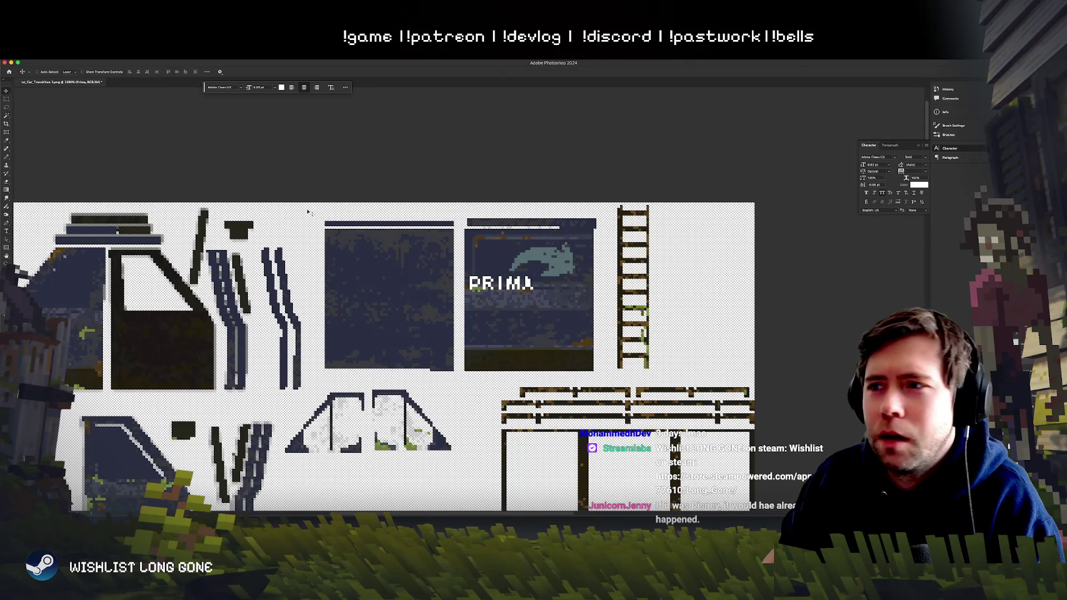
drag(524, 318, 528, 308)
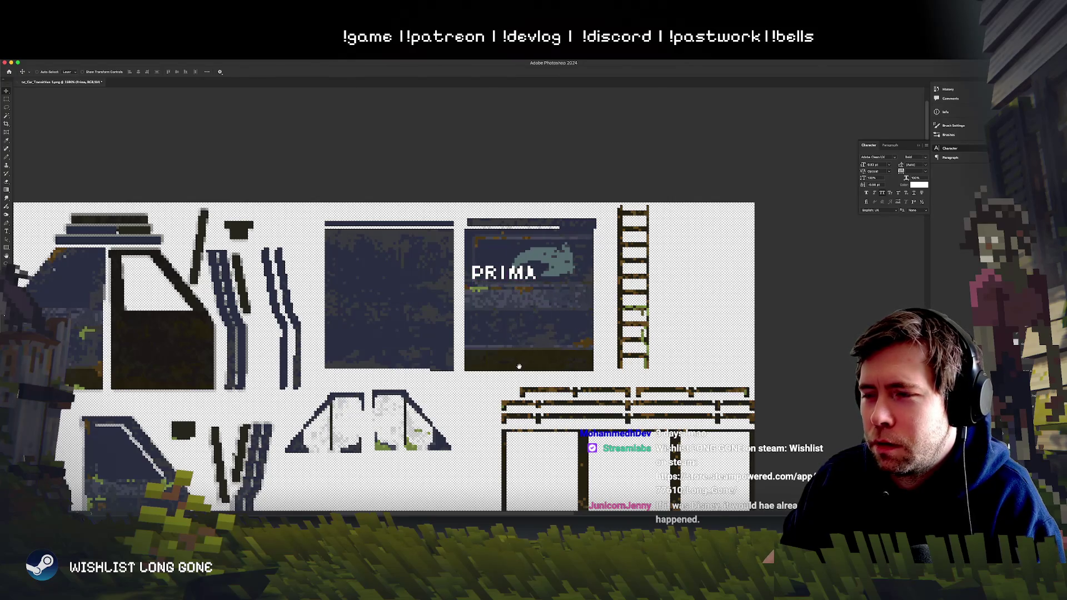
drag(519, 367, 527, 360)
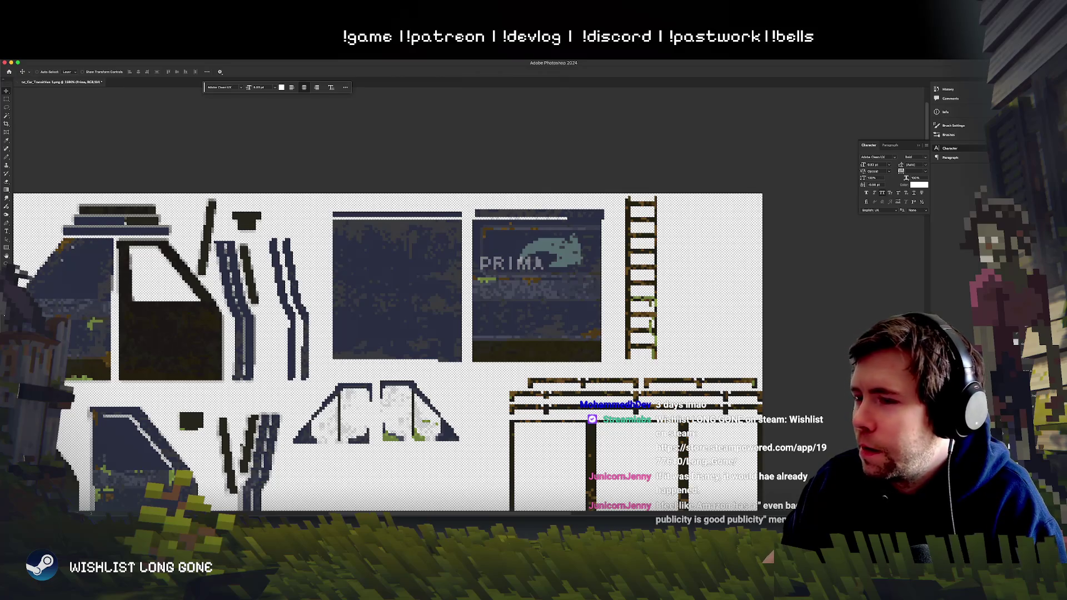
drag(587, 303, 593, 304)
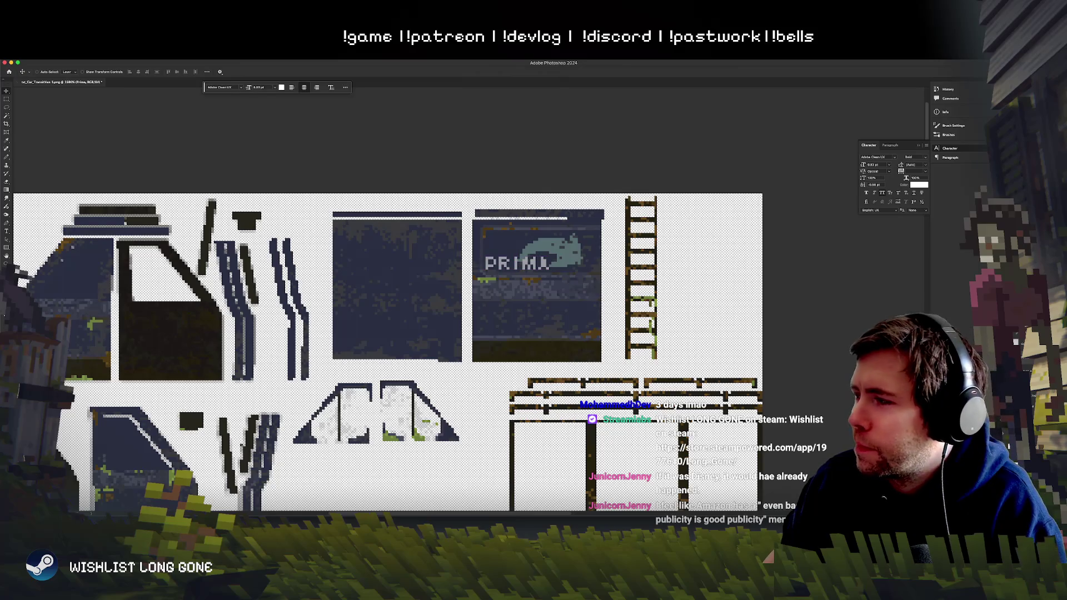
Step: Nudge the whale graphic left and right with the arrow keys until it sits beside PRIMA
super+click(550, 247)
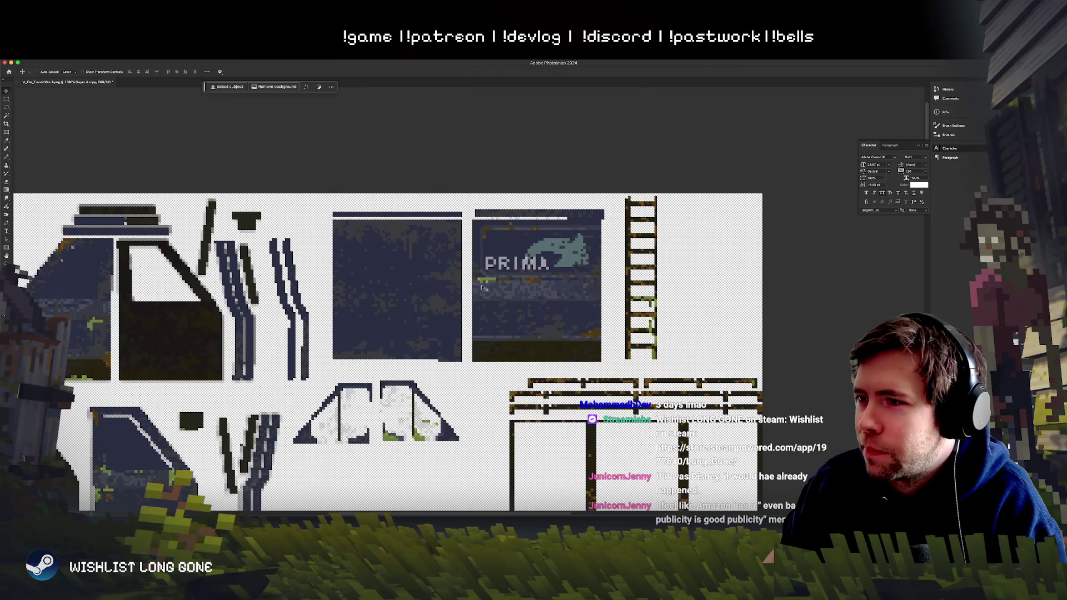
key(Left)
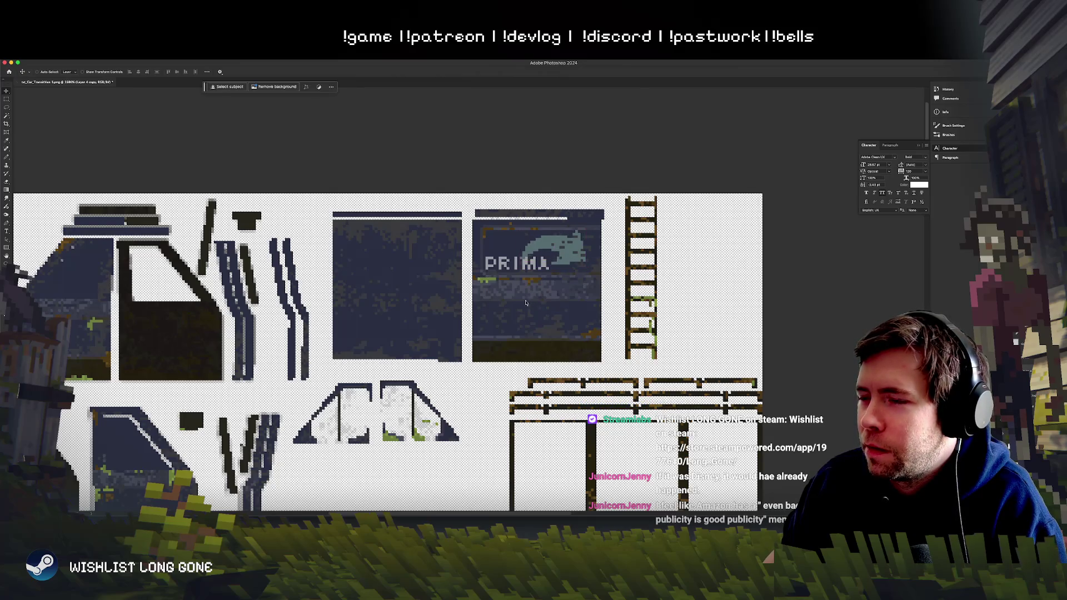
scroll(555, 309, right, 1)
key(Left)
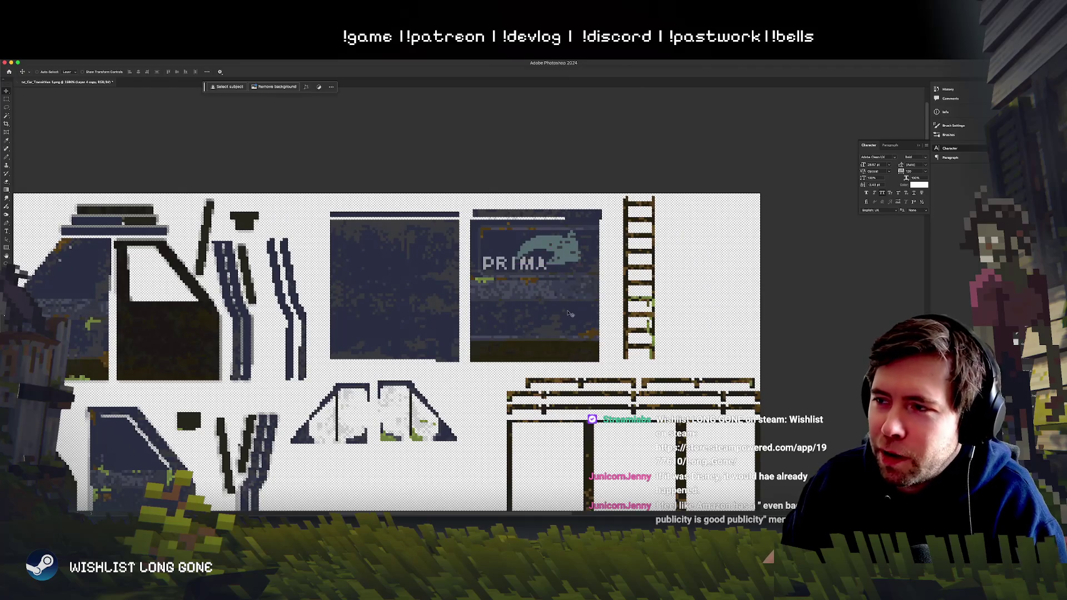
key(Right)
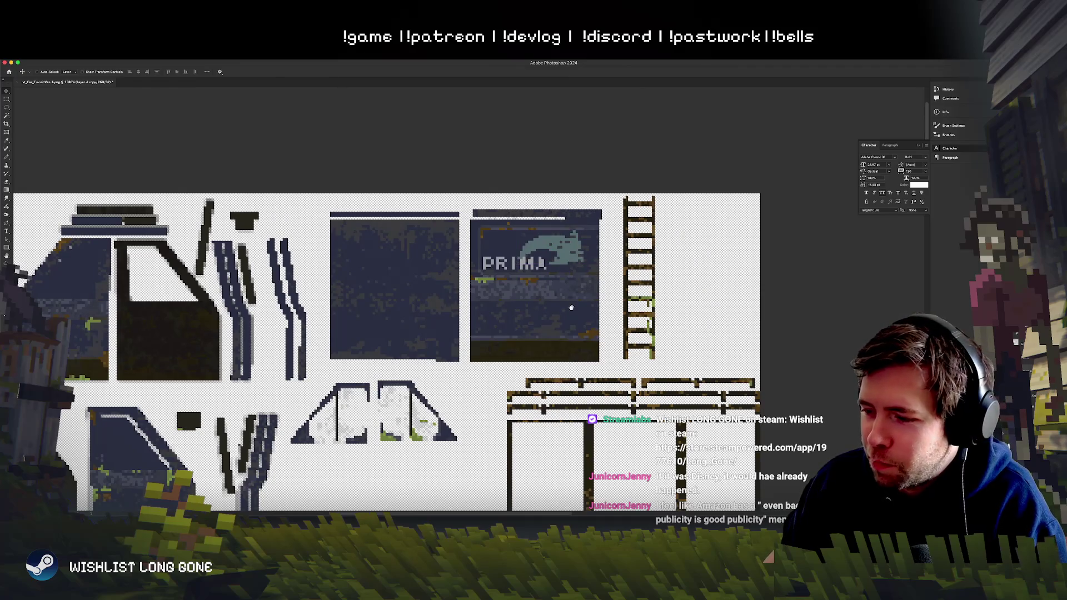
scroll(572, 308, down, 3)
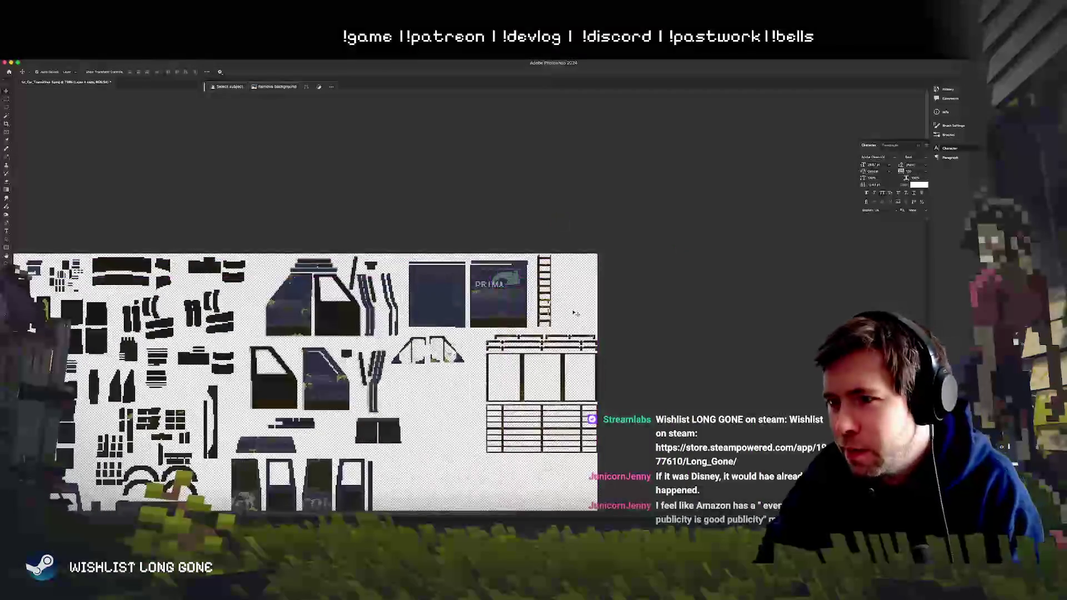
Step: Review the whole atlas, step between the Group 1 copy and Layer 4 copy layers, then switch to Unity
scroll(575, 312, down, 5)
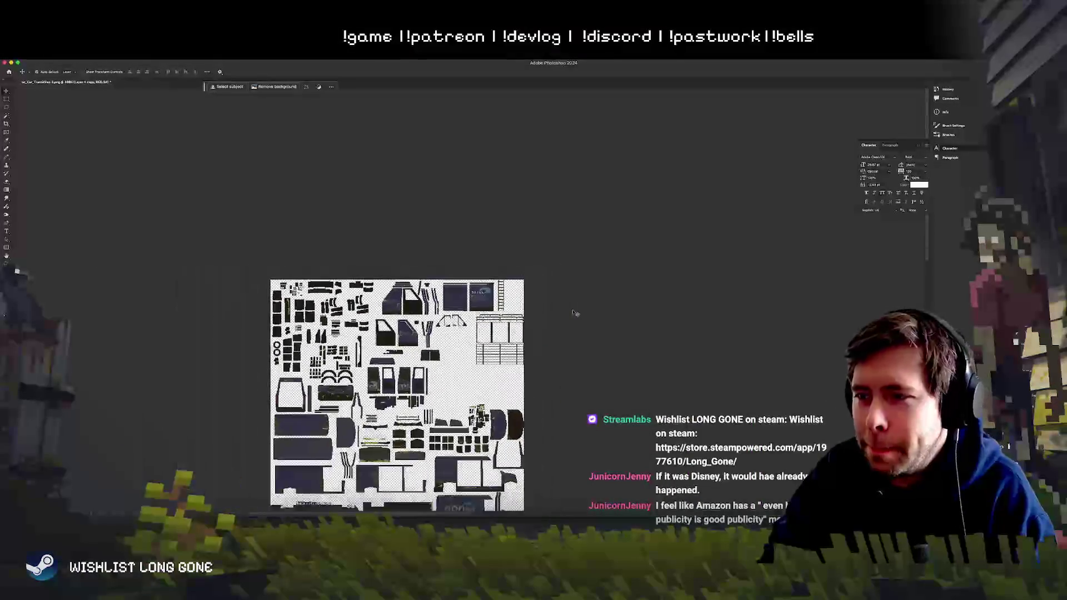
scroll(575, 313, up, 4)
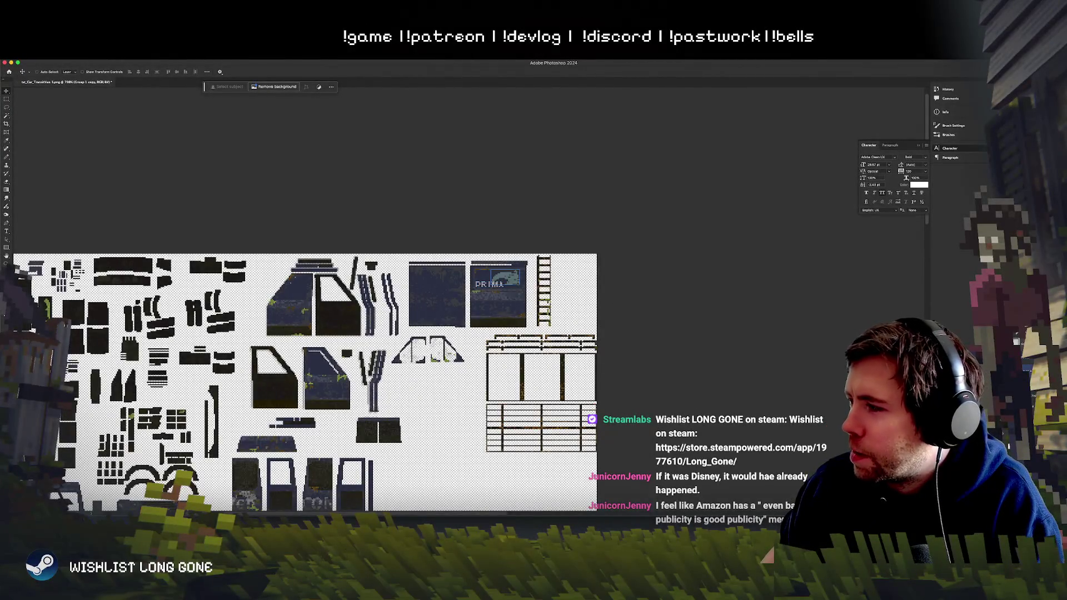
key(alt+bracketleft)
key(alt+bracketright)
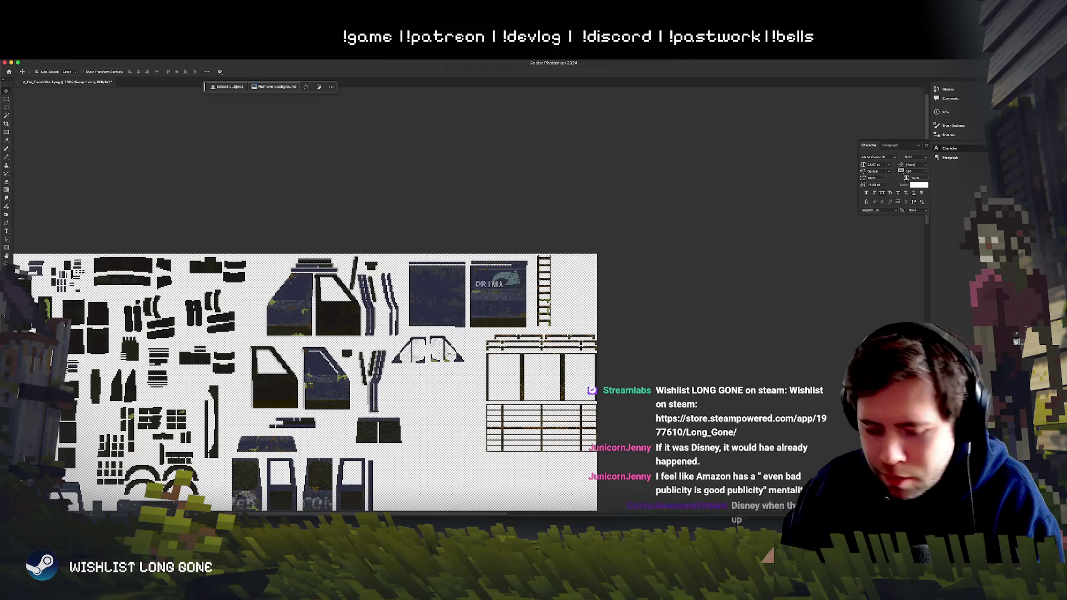
key(super+Tab)
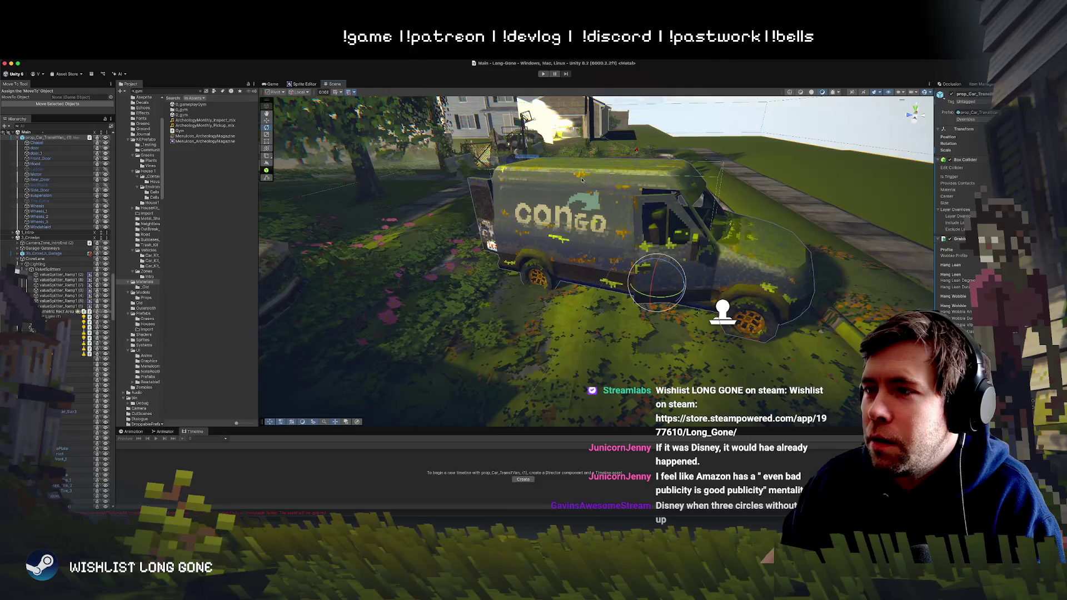
mouse_move(708, 178)
mouse_down()
mouse_move(499, 163)
mouse_move(473, 132)
mouse_move(732, 147)
mouse_move(456, 142)
mouse_up()
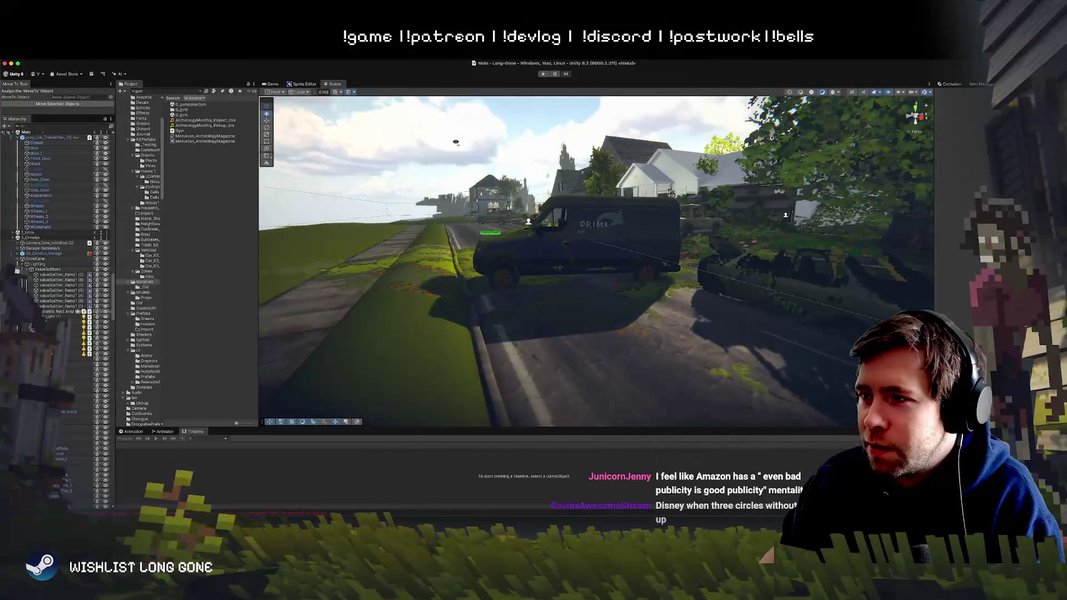
click(602, 214)
drag(616, 244, 598, 268)
click(598, 269)
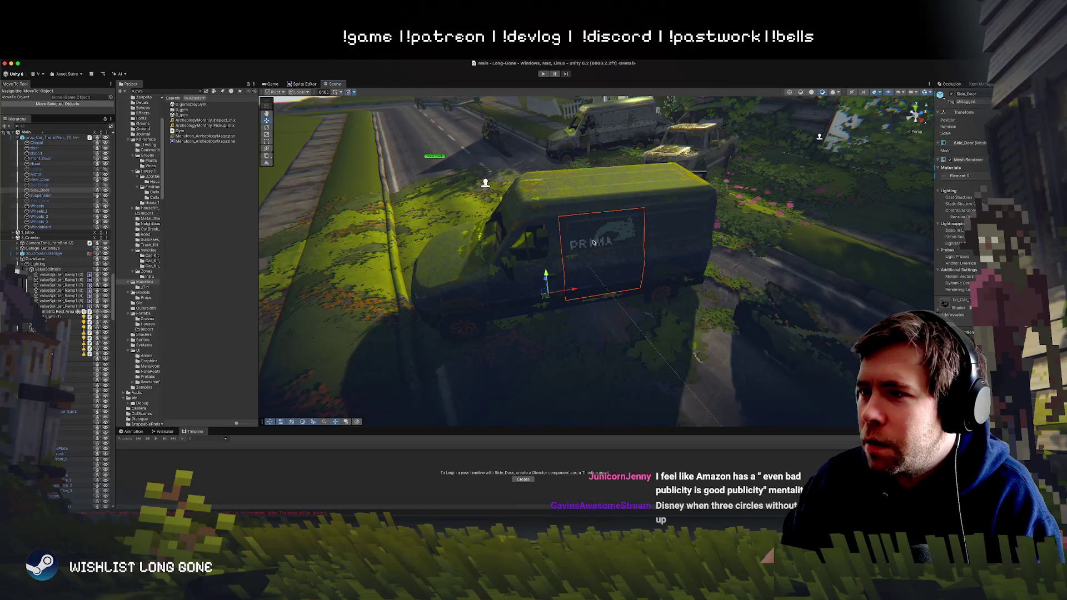
click(509, 249)
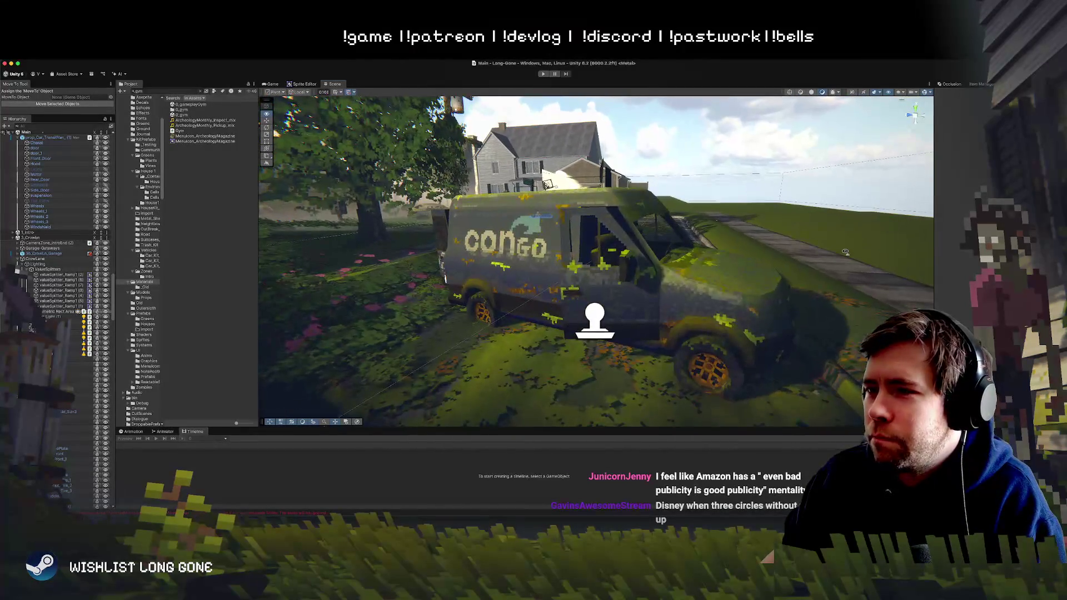
mouse_move(845, 251)
mouse_down()
mouse_move(781, 254)
mouse_move(984, 263)
mouse_up()
mouse_move(770, 361)
mouse_down()
mouse_move(798, 293)
mouse_move(381, 298)
mouse_move(503, 223)
mouse_up()
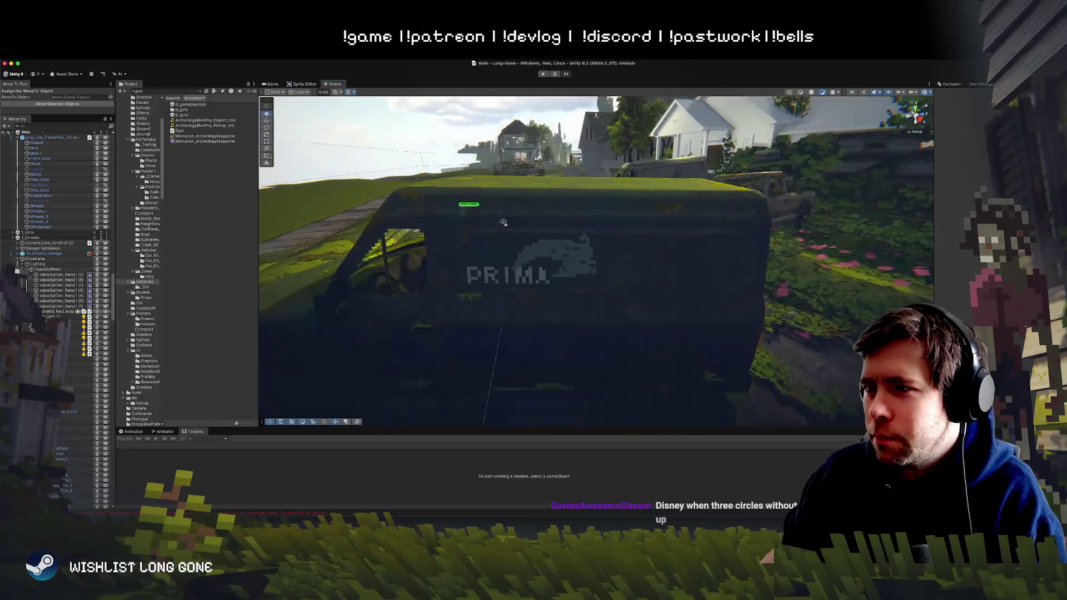
scroll(503, 222, down, 5)
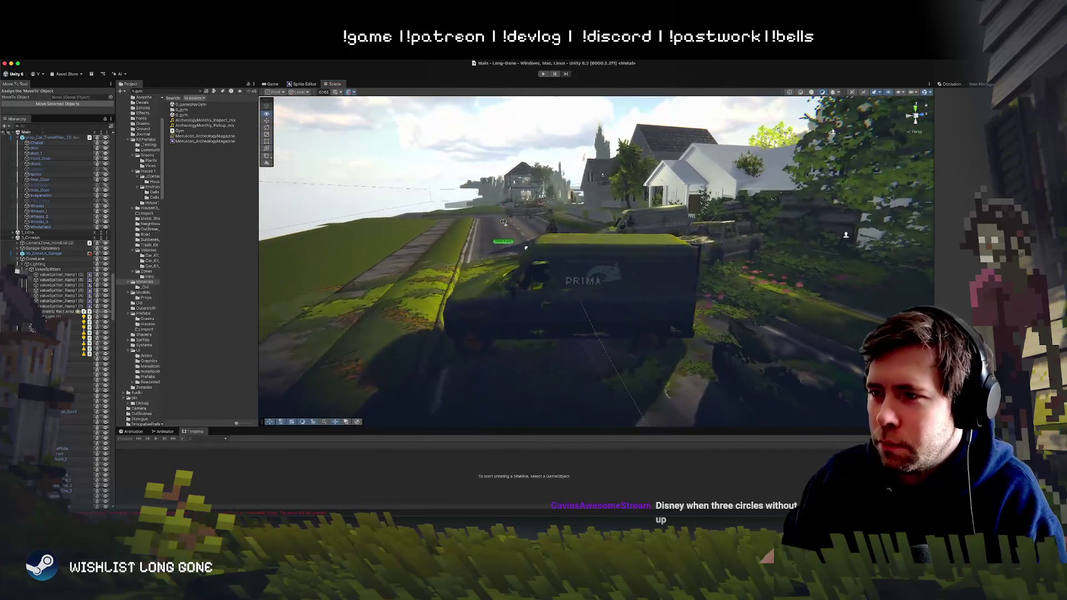
scroll(503, 222, up, 3)
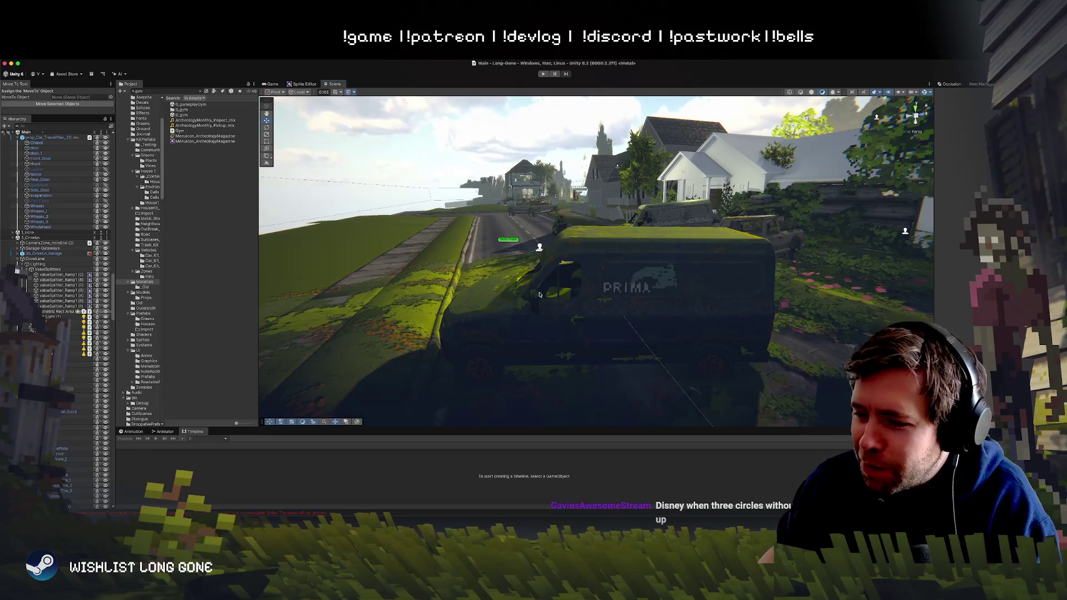
click(556, 320)
drag(521, 308, 747, 314)
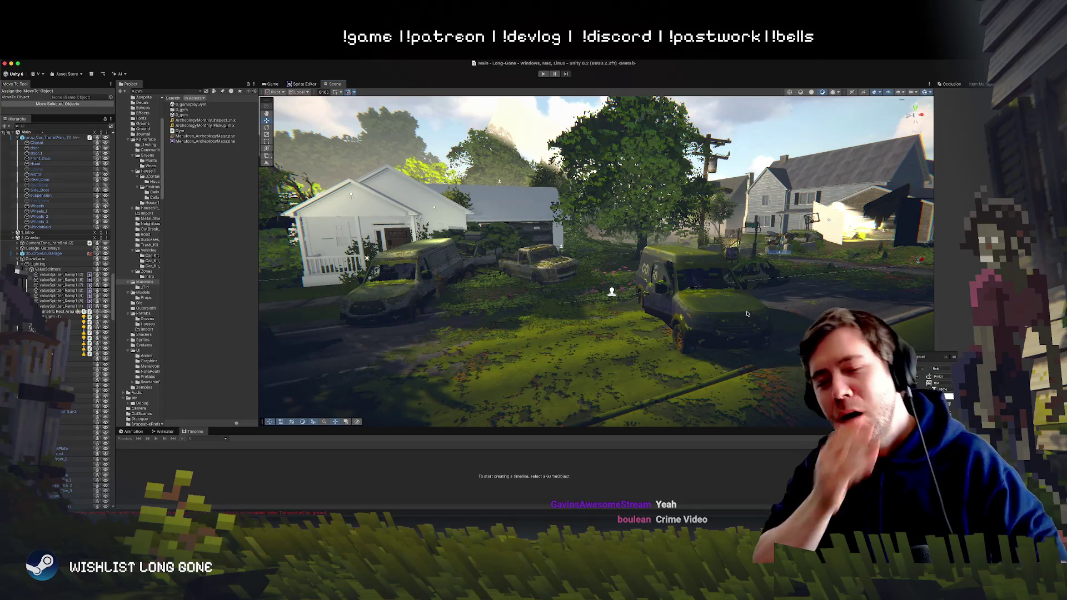
mouse_move(685, 306)
mouse_down()
mouse_move(808, 323)
mouse_move(726, 329)
mouse_move(829, 320)
mouse_move(580, 252)
mouse_up()
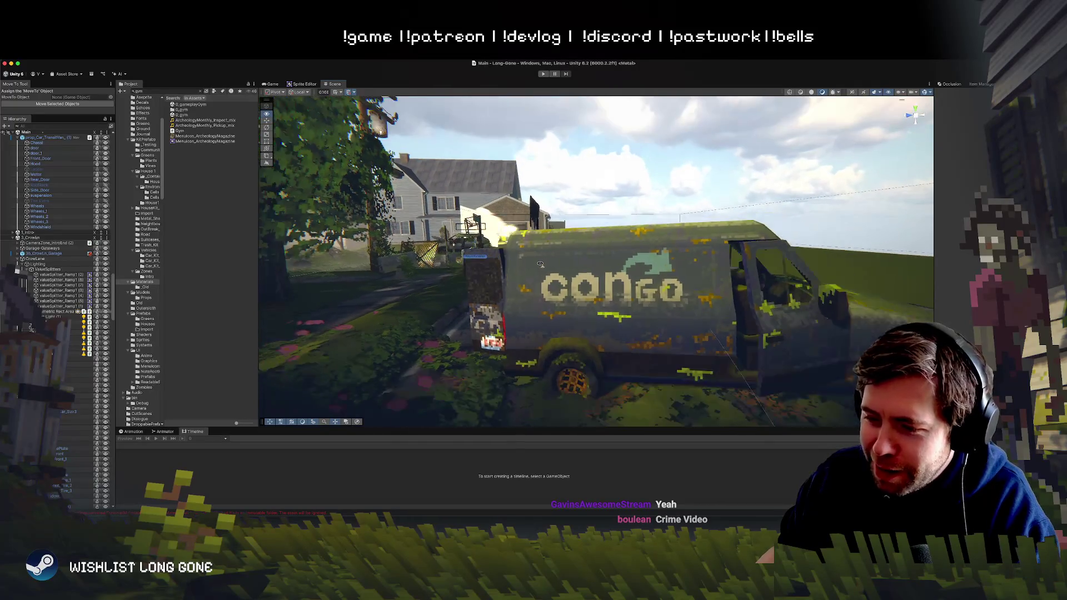
drag(540, 264, 309, 261)
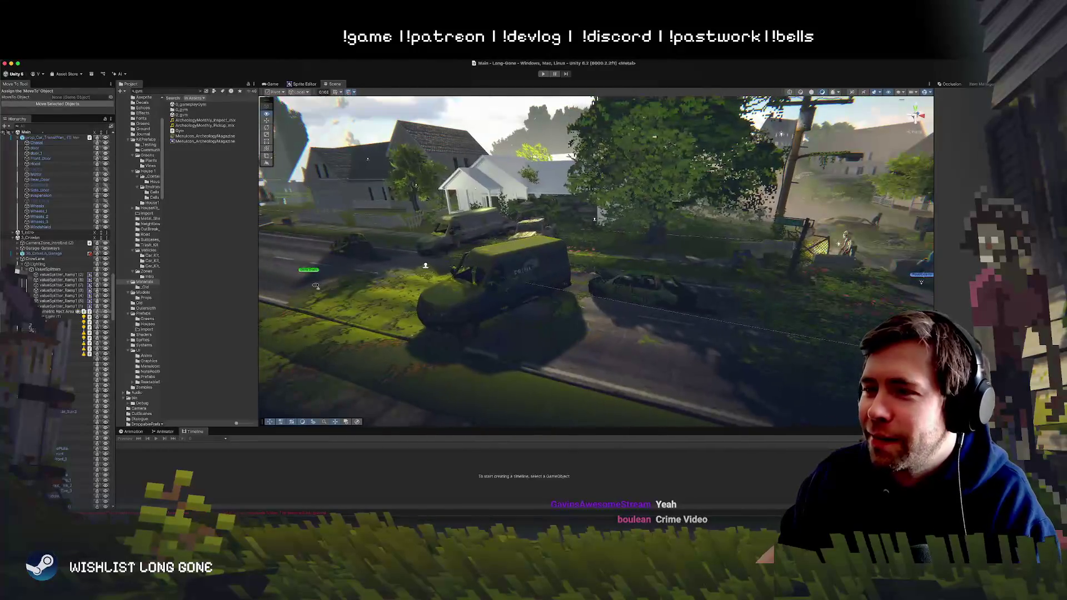
key(d)
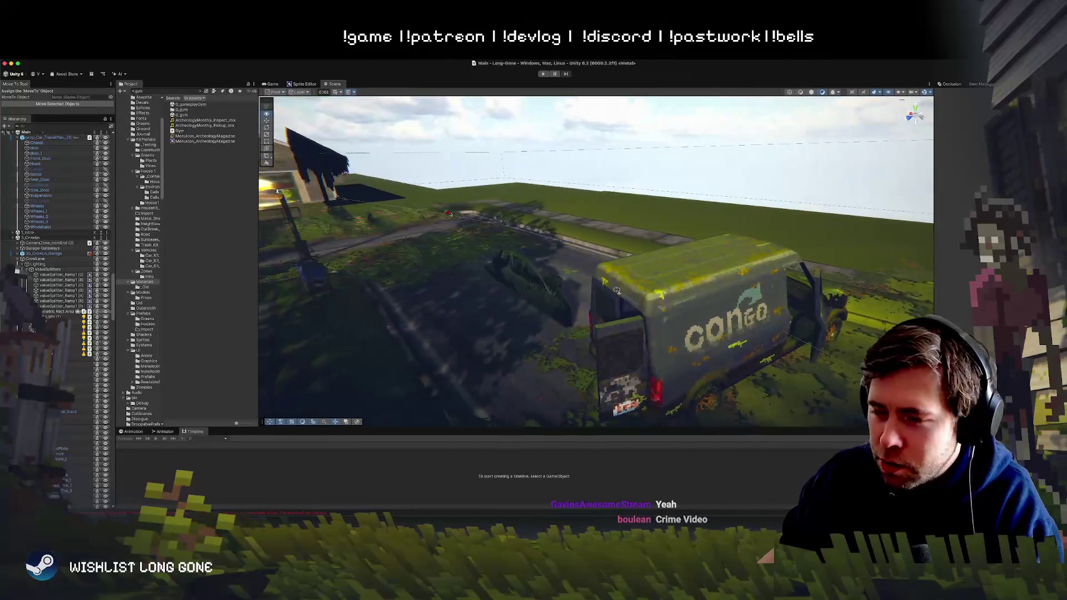
drag(616, 289, 473, 295)
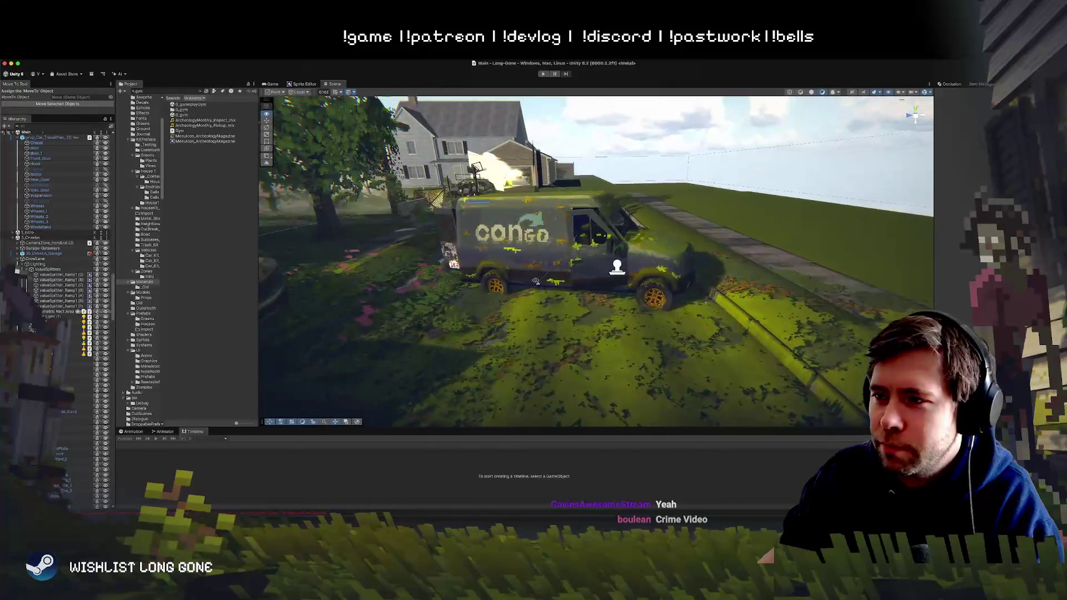
mouse_move(471, 280)
mouse_down()
mouse_move(596, 290)
mouse_move(523, 295)
mouse_up()
key(s)
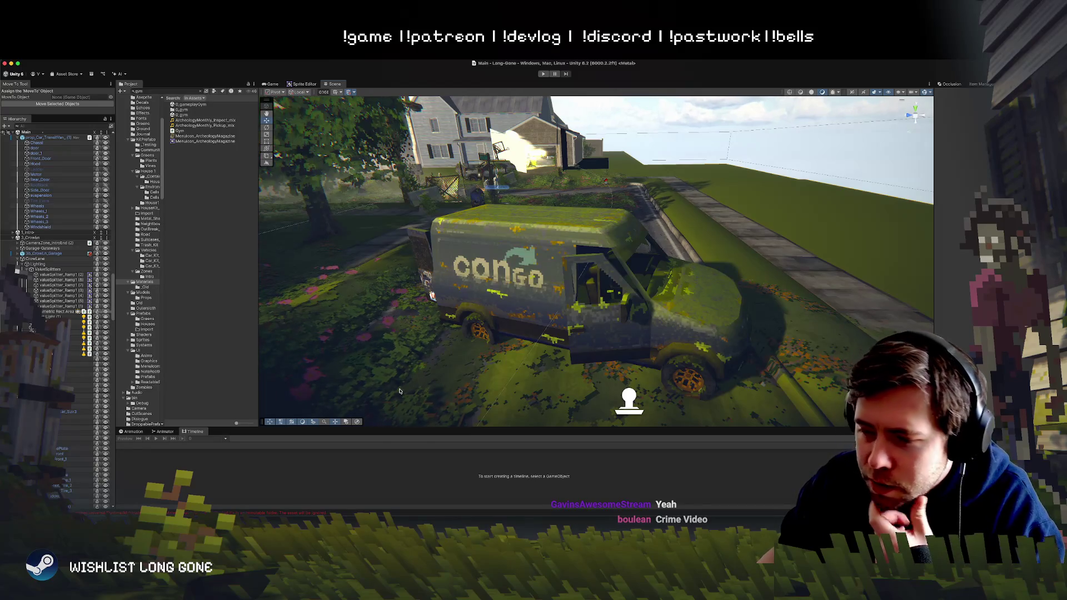
mouse_move(399, 391)
mouse_down()
mouse_move(535, 286)
mouse_move(537, 327)
mouse_move(746, 314)
mouse_up()
Step: Select and frame Billboard_Front_9 and Billboard_Front_13, viewing them from beside the wooden frame
click(535, 265)
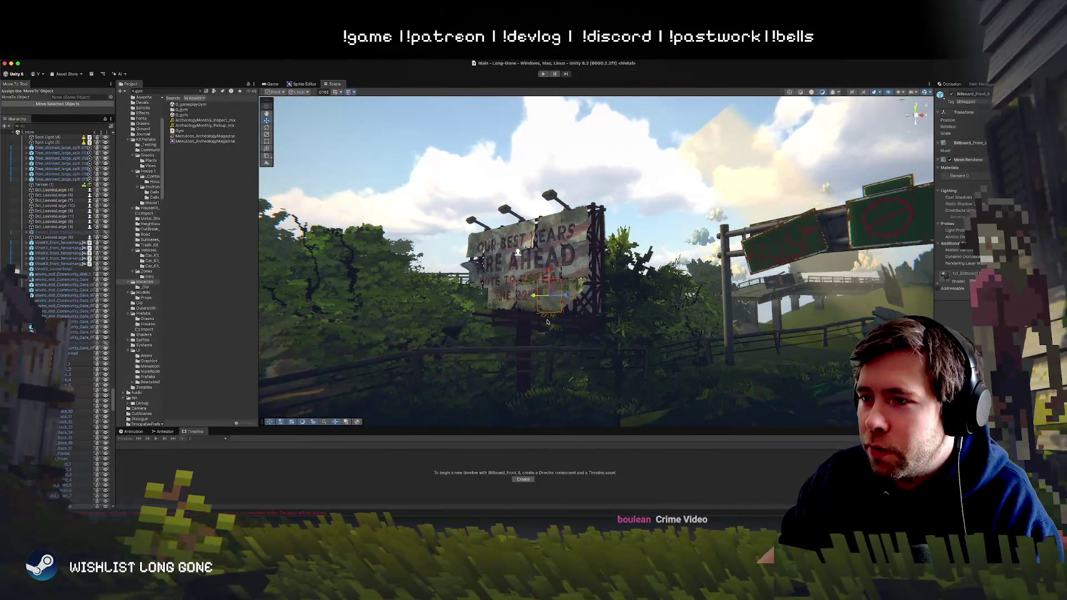
key(f)
scroll(536, 325, down, 5)
click(714, 255)
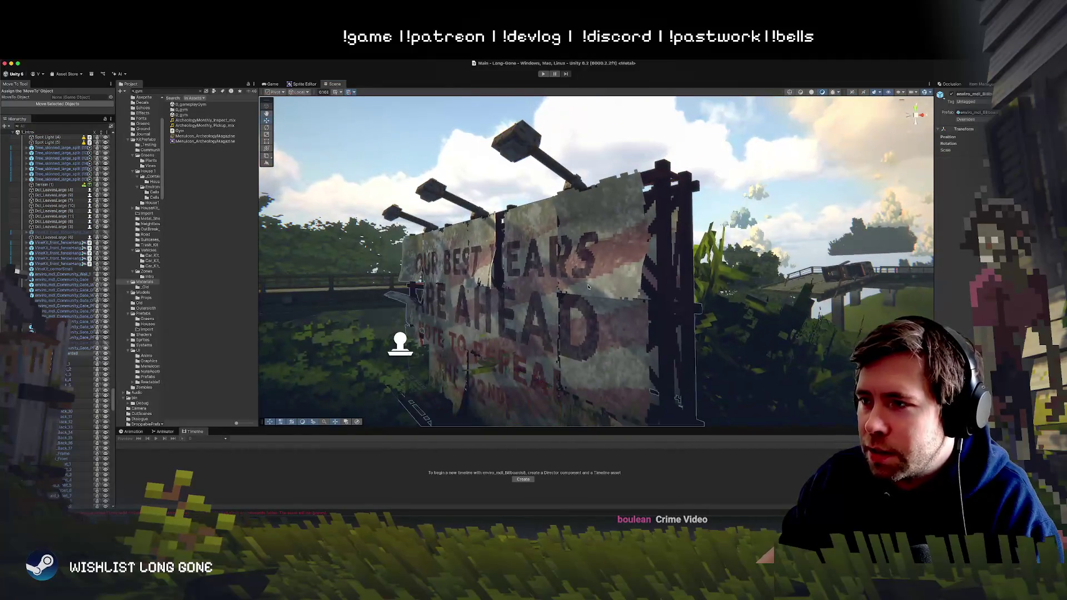
drag(517, 314, 293, 351)
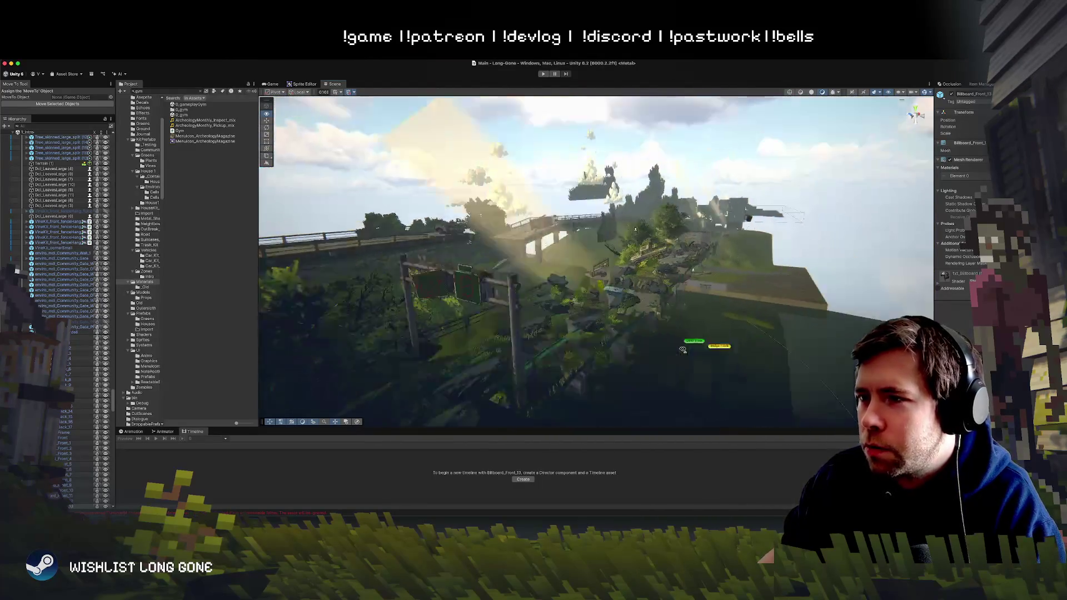
Step: Fly past the house back to the street and van, then return to Photoshop
drag(688, 330, 678, 333)
click(679, 334)
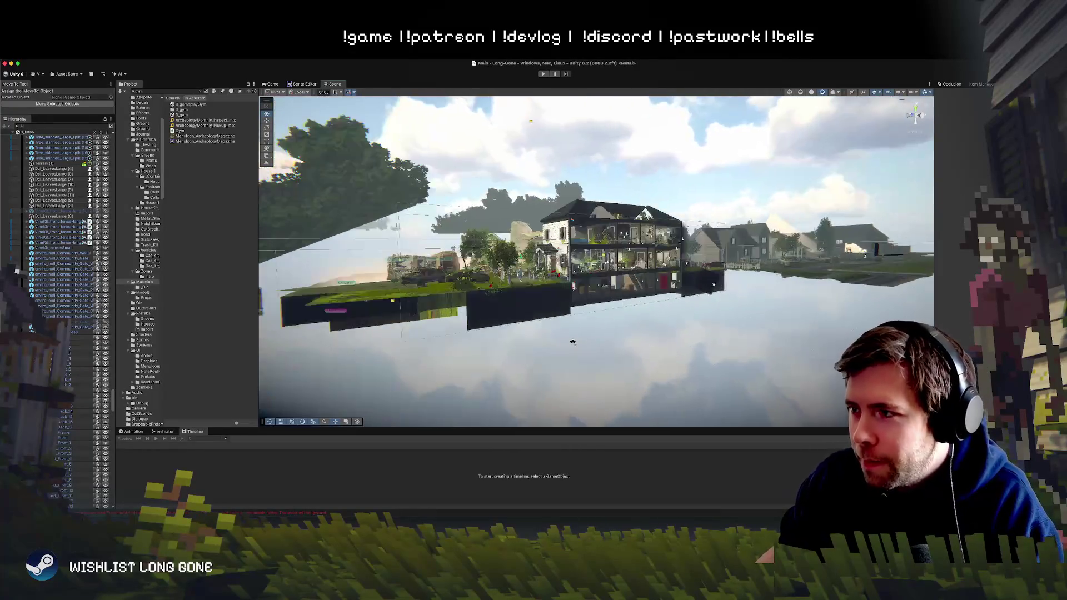
key(w)
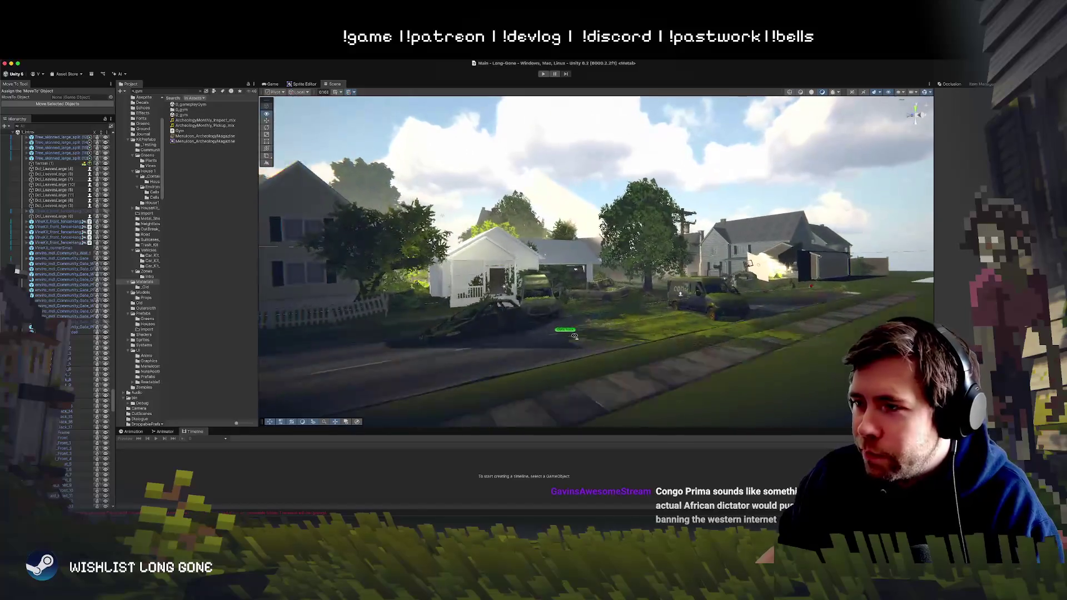
mouse_move(635, 353)
mouse_down()
mouse_move(399, 344)
mouse_move(732, 357)
mouse_move(820, 325)
mouse_up()
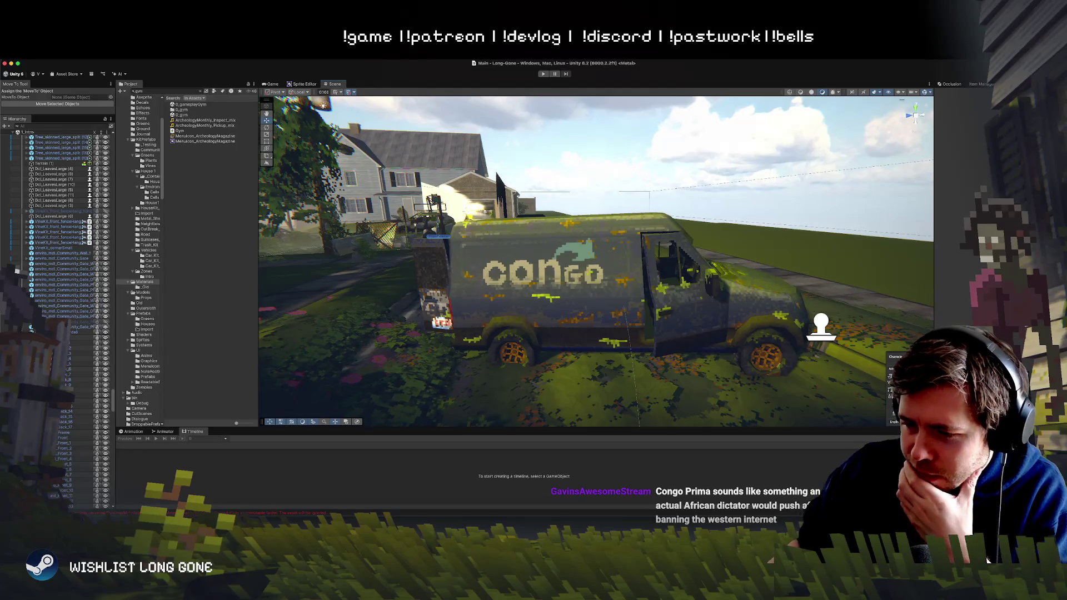
key(super+Tab)
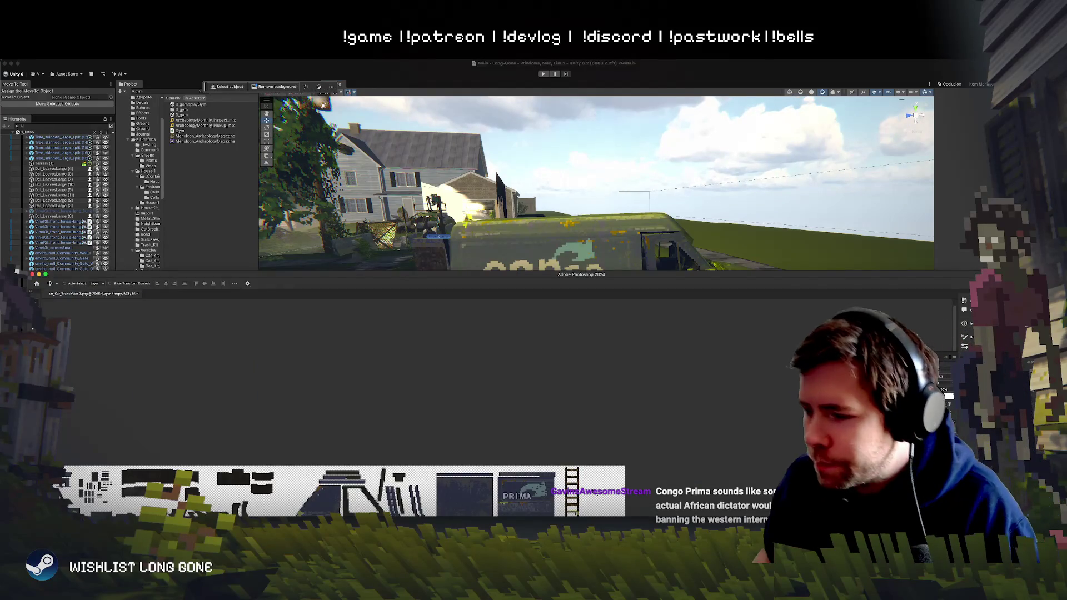
Step: Maximize Photoshop and make the Prima layer active from the layers under the PRIMA panel
double_click(595, 274)
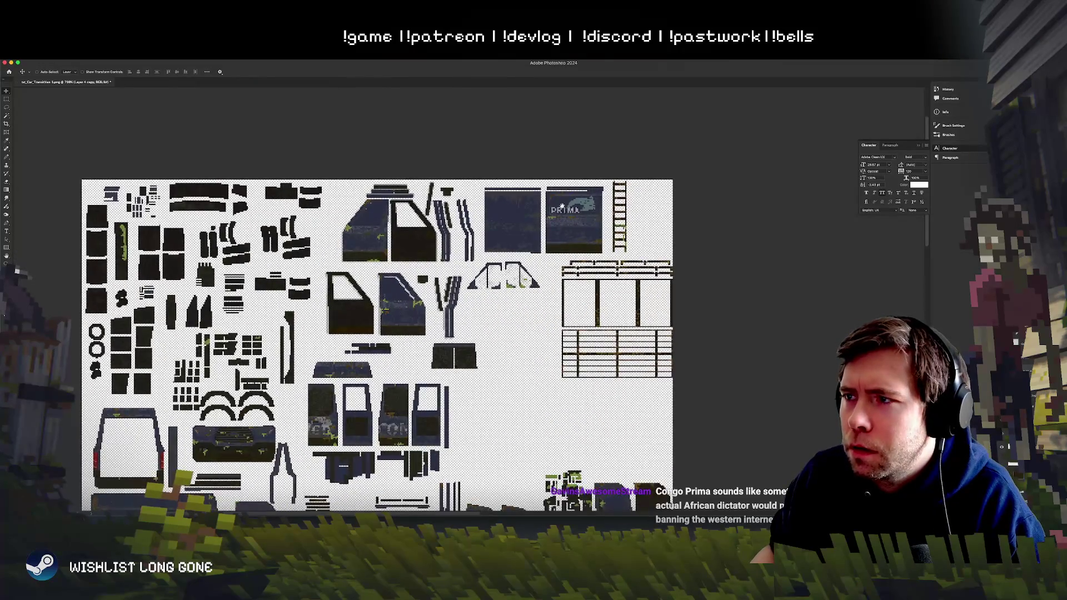
scroll(555, 203, right, 2)
right_click(537, 199)
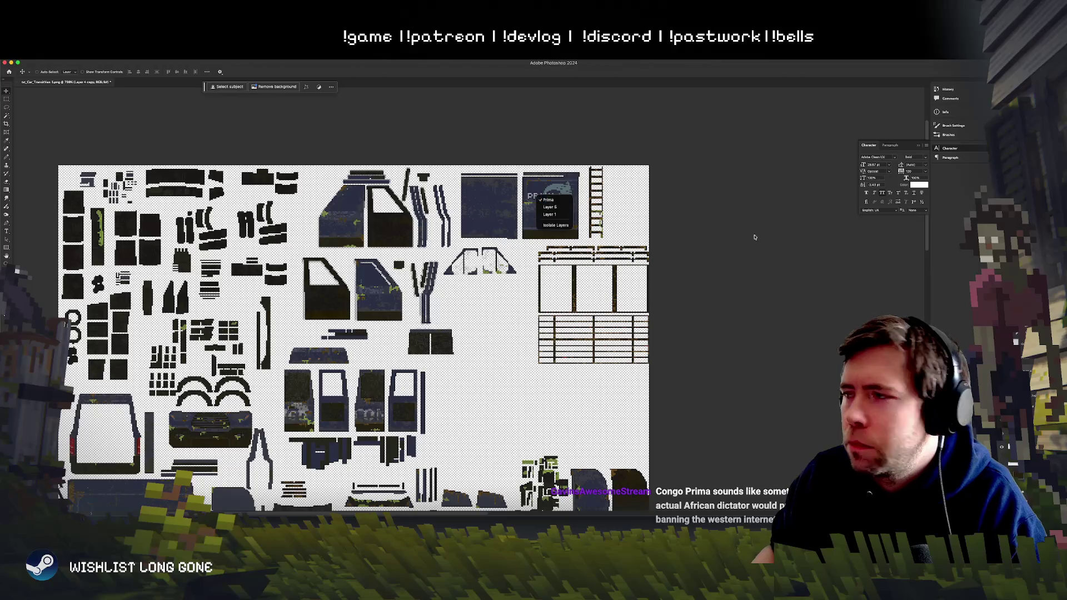
click(548, 200)
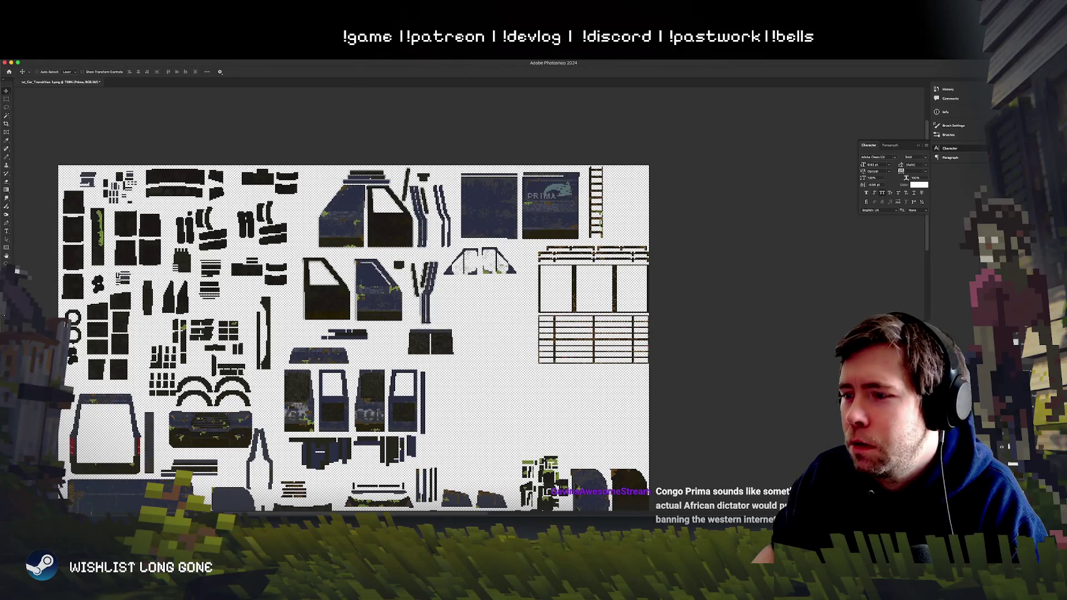
scroll(685, 309, down, 1)
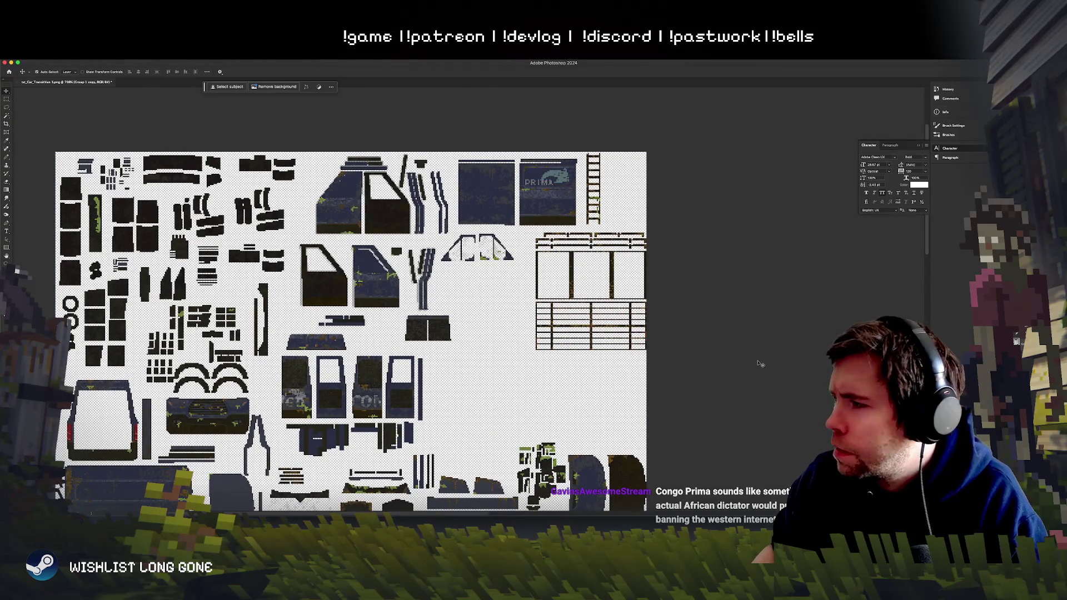
Step: Undo back through the Prima and Layer 1 changes until the blue tint is gone
key(ctrl+z)
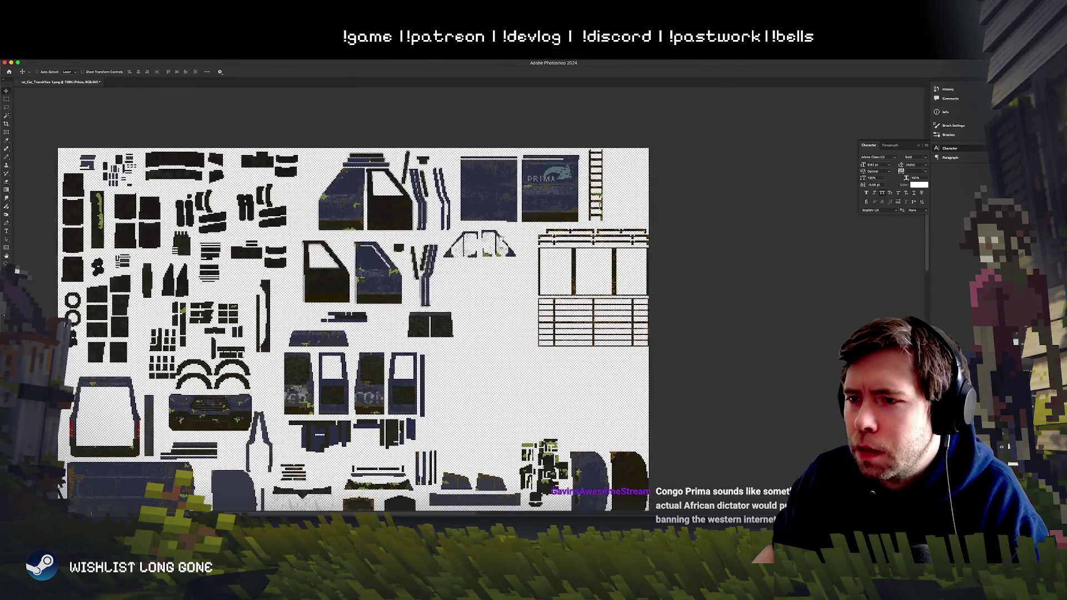
scroll(404, 272, down, 5)
scroll(404, 273, left, 3)
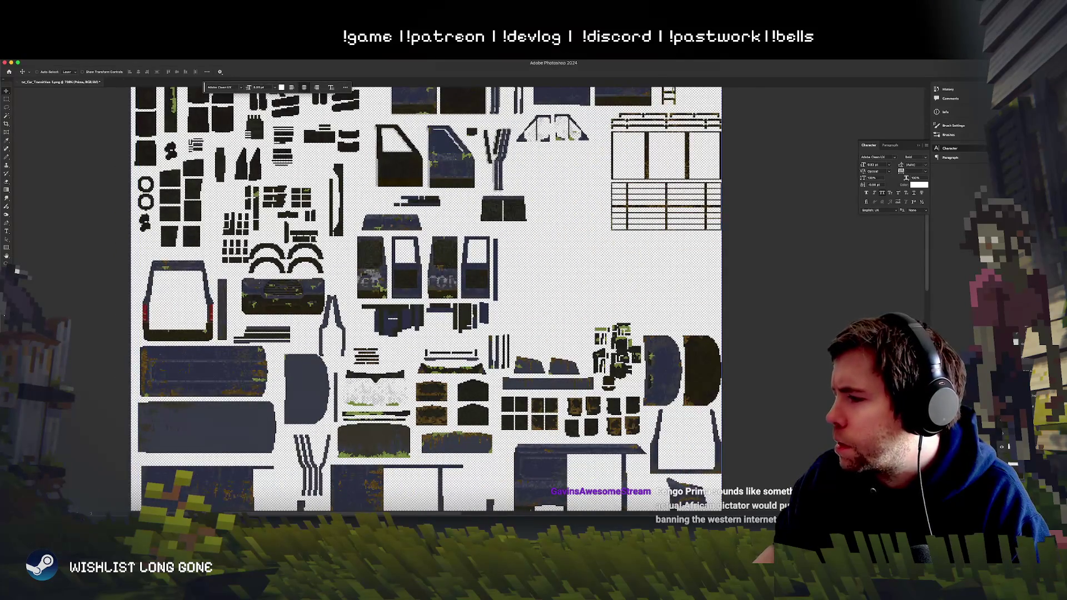
key(ctrl+z)
scroll(431, 301, down, 2)
scroll(431, 300, left, 1)
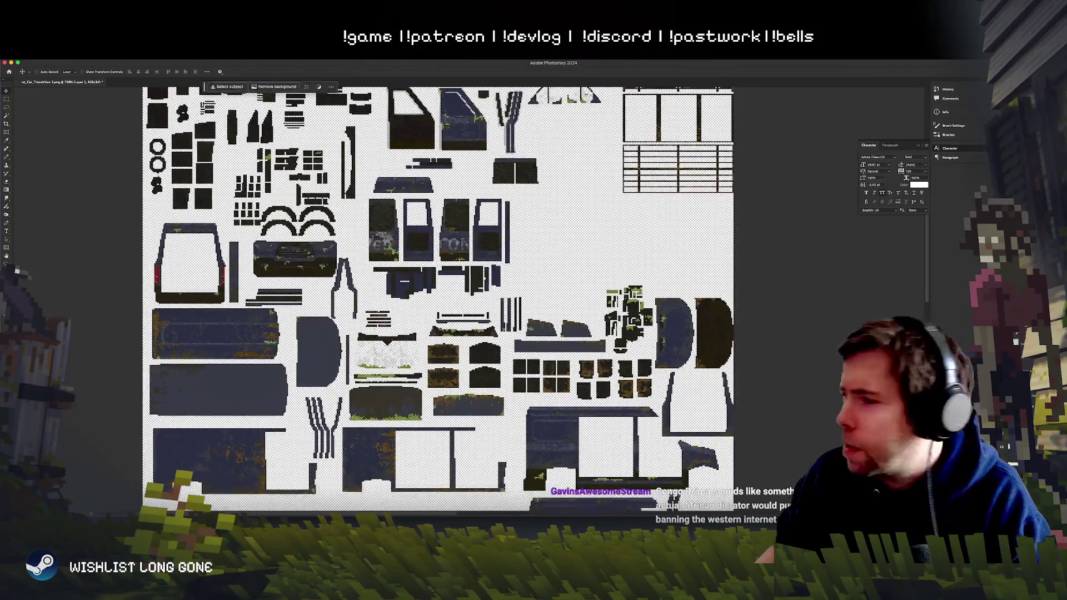
key(ctrl+z)
scroll(538, 339, down, 2)
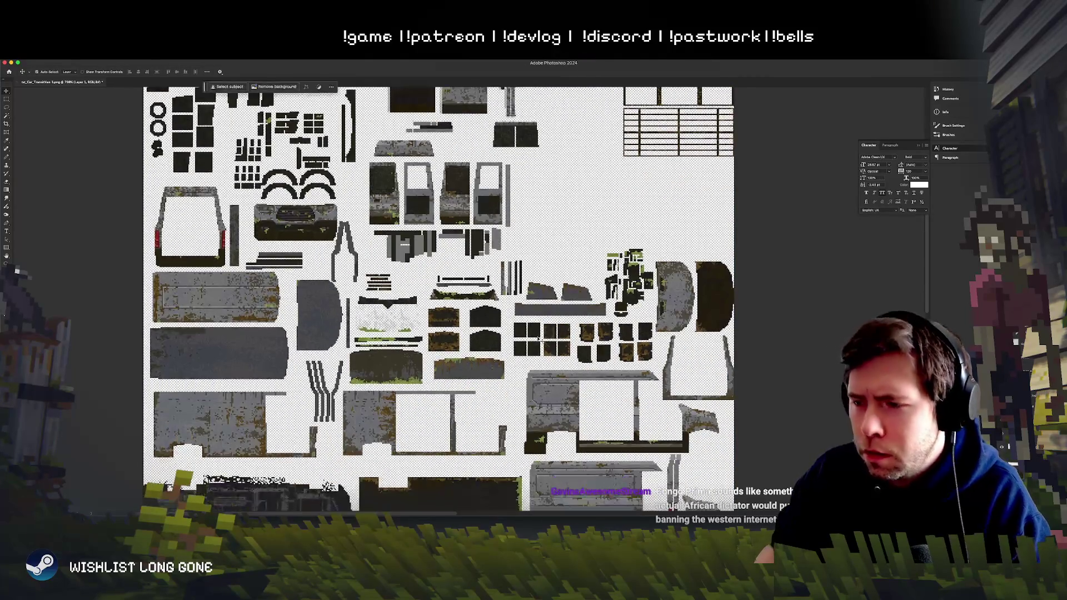
scroll(539, 340, up, 2)
scroll(315, 148, down, 5)
scroll(314, 148, right, 3)
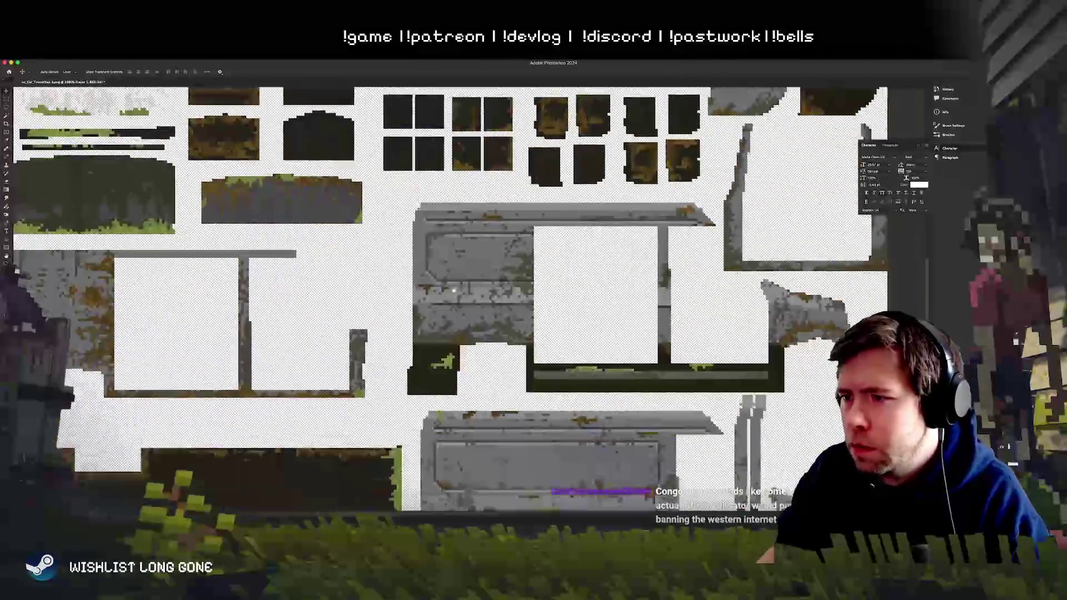
Step: Select the van's grey paint colours with Select > Color Range
click(149, 58)
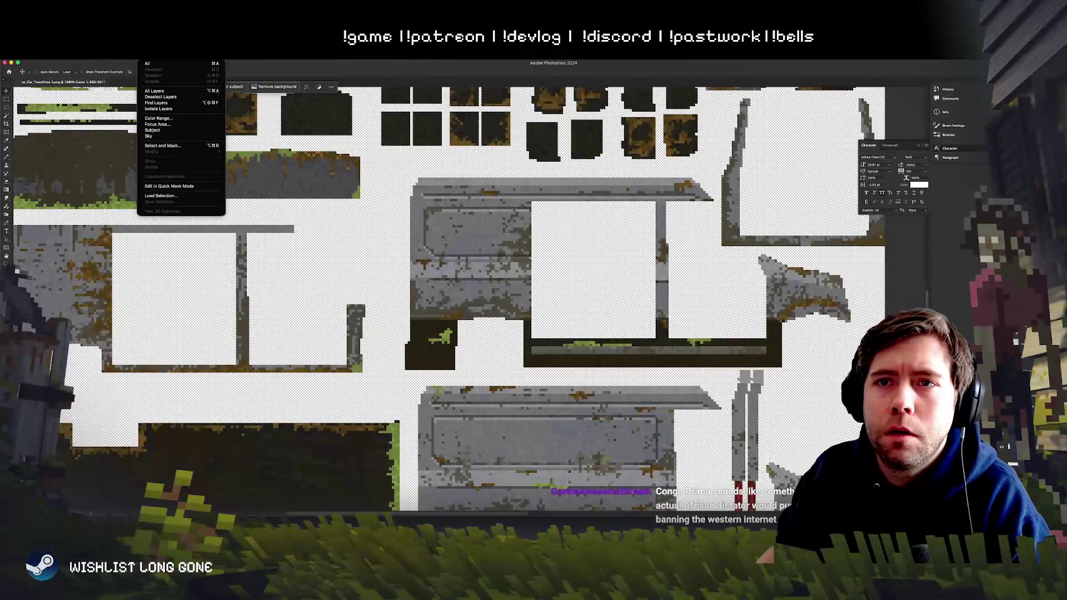
click(158, 118)
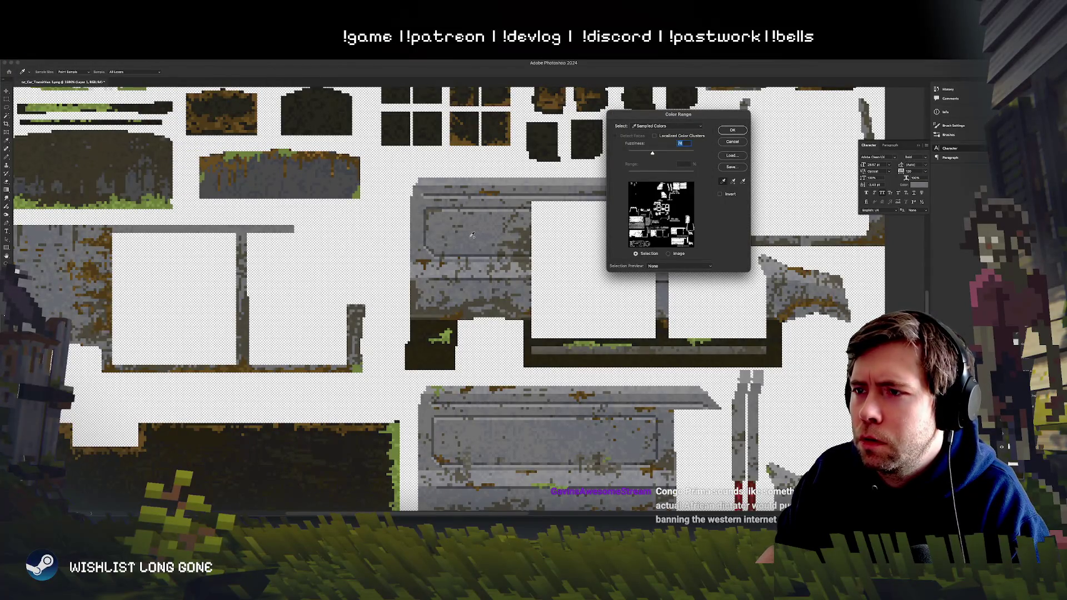
click(733, 130)
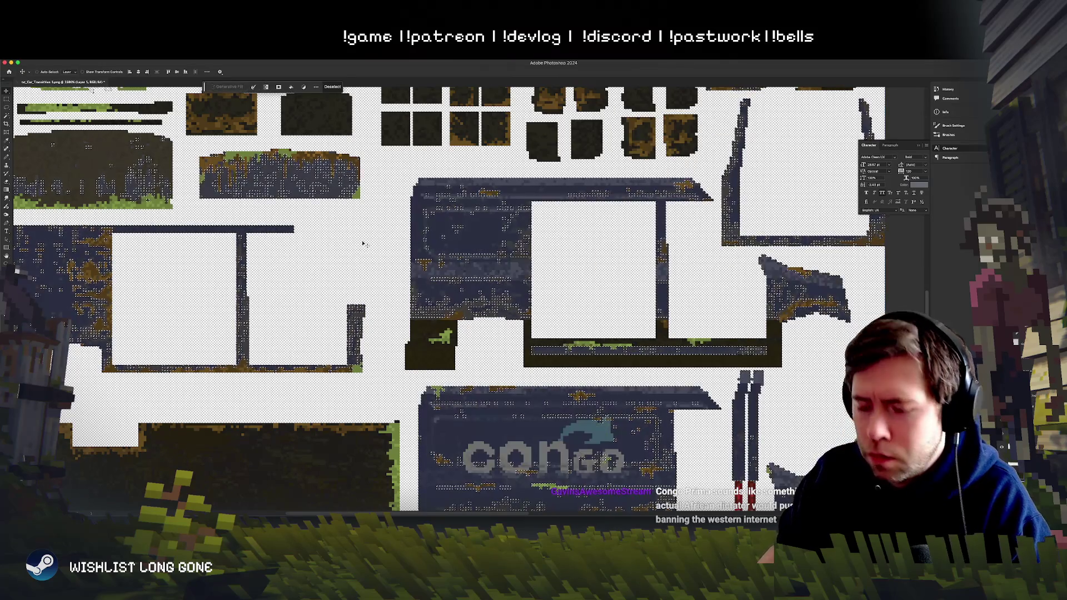
Step: Switch to the Pencil, pan around the texture, then clear the selection
key(b)
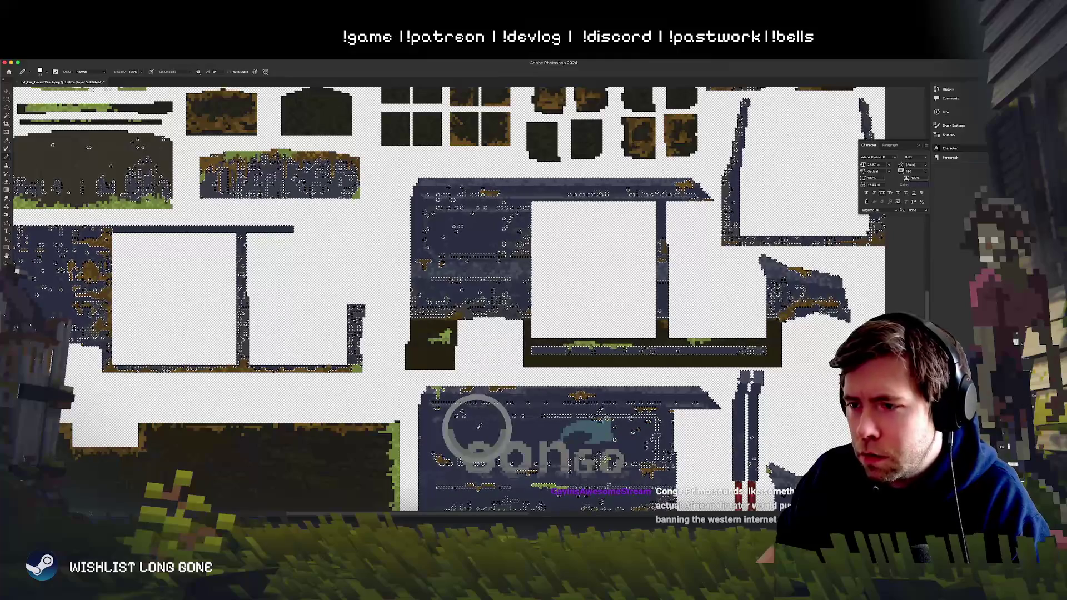
scroll(449, 262, down, 5)
scroll(449, 261, left, 10)
scroll(449, 262, up, 5)
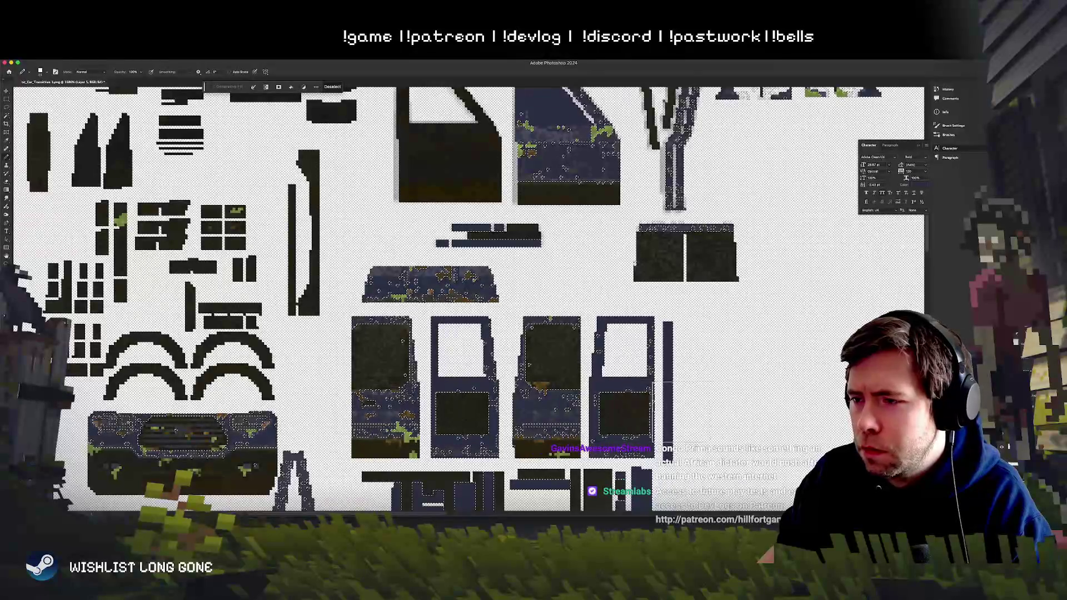
scroll(449, 262, down, 4)
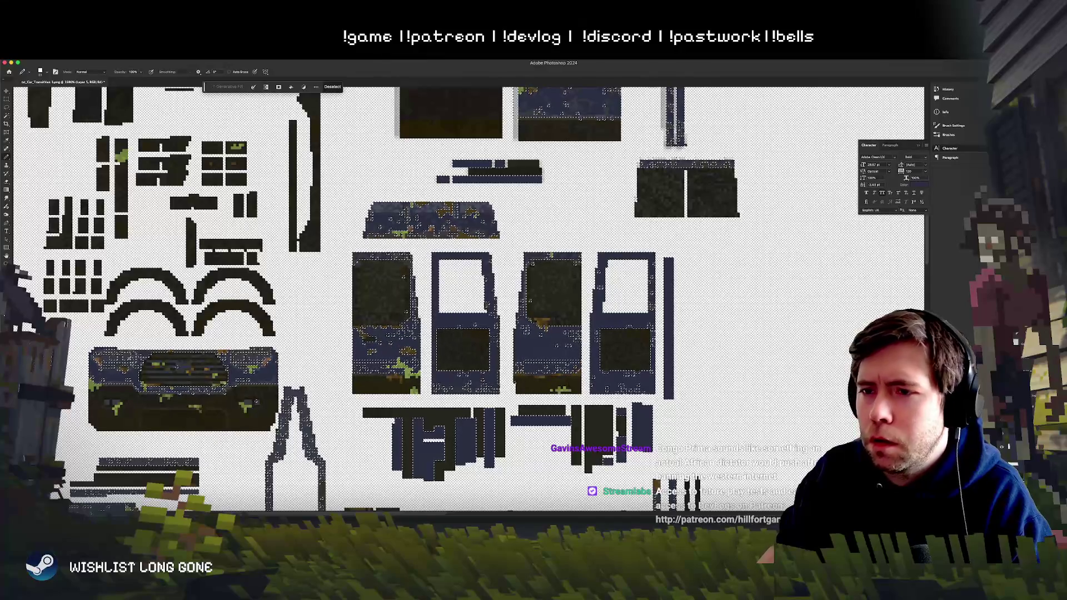
click(6, 100)
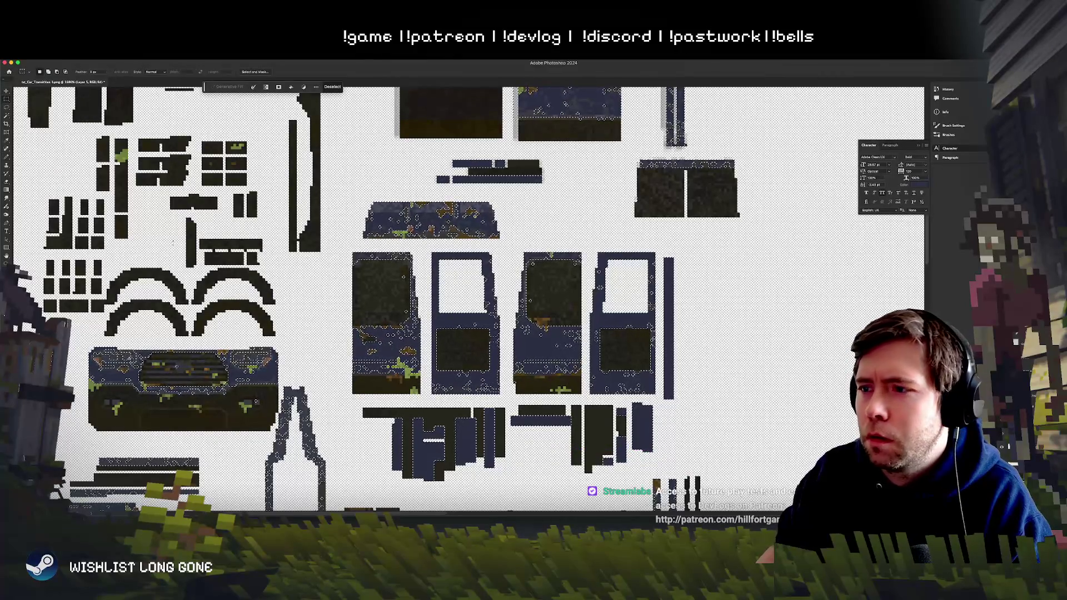
key(ctrl+d)
scroll(433, 300, down, 10)
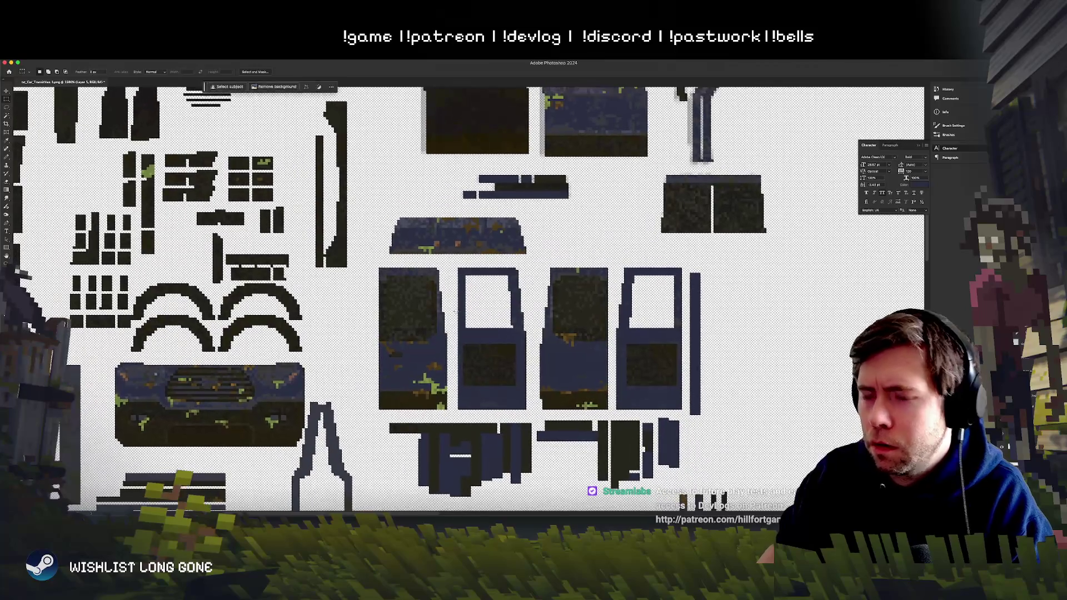
scroll(457, 314, up, 3)
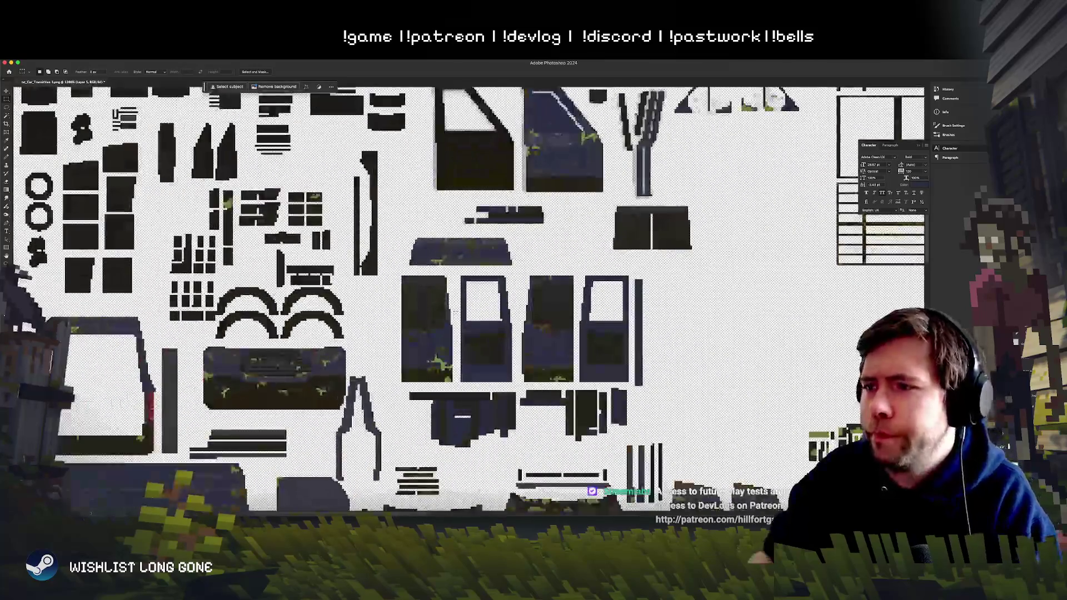
scroll(431, 315, up, 2)
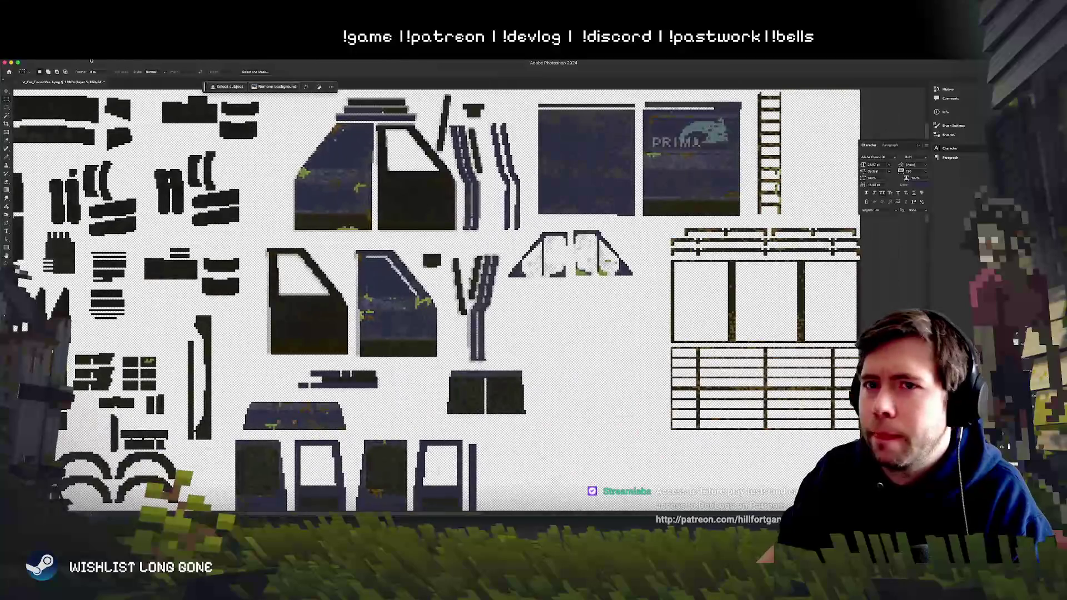
Step: Make Layer 4 copy active and move the PRIMA swoosh onto the first door piece
key(v)
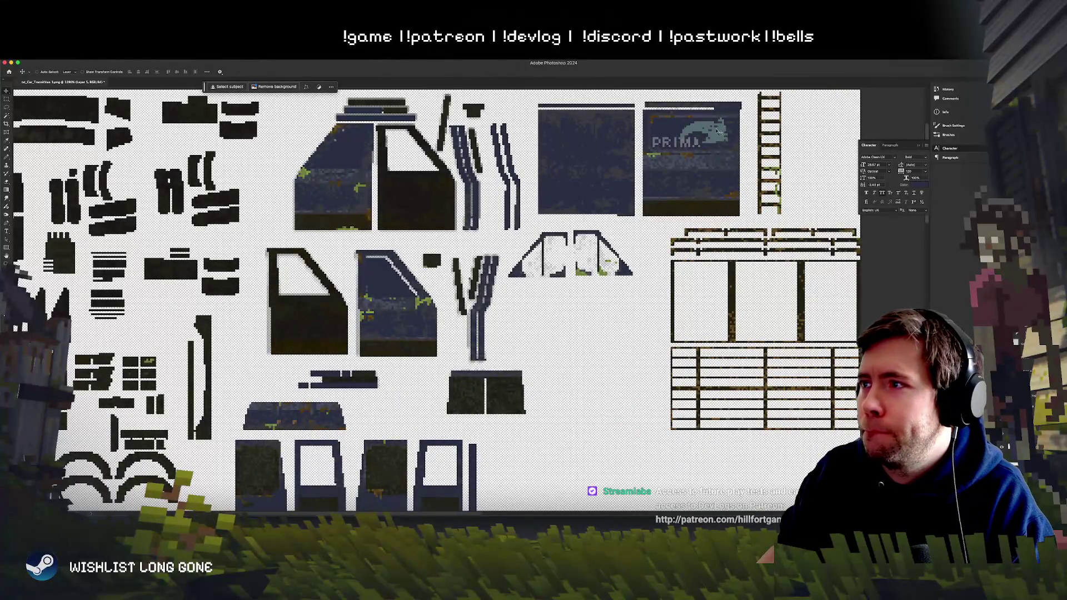
right_click(701, 131)
click(720, 133)
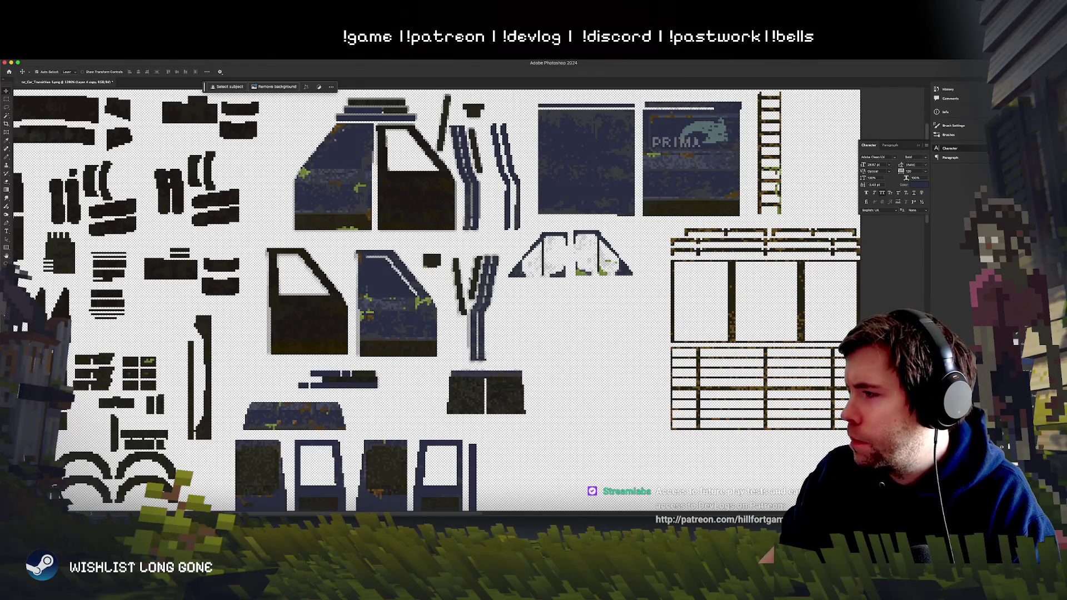
mouse_move(706, 133)
mouse_down()
mouse_move(503, 253)
mouse_move(453, 375)
mouse_up()
scroll(572, 223, down, 4)
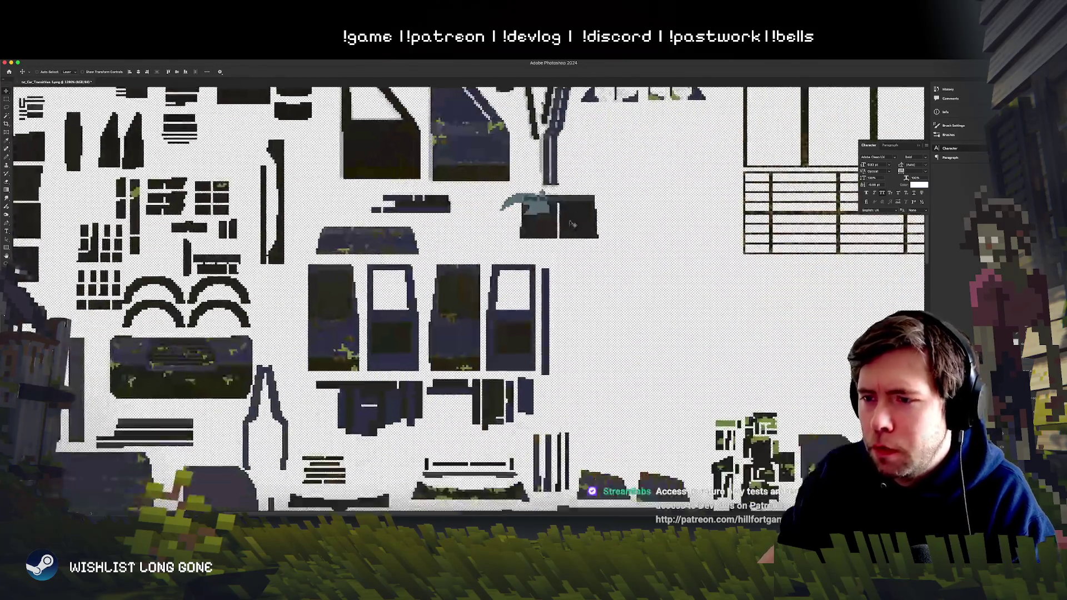
mouse_move(572, 224)
mouse_down()
mouse_move(422, 334)
mouse_move(367, 347)
mouse_move(383, 349)
mouse_up()
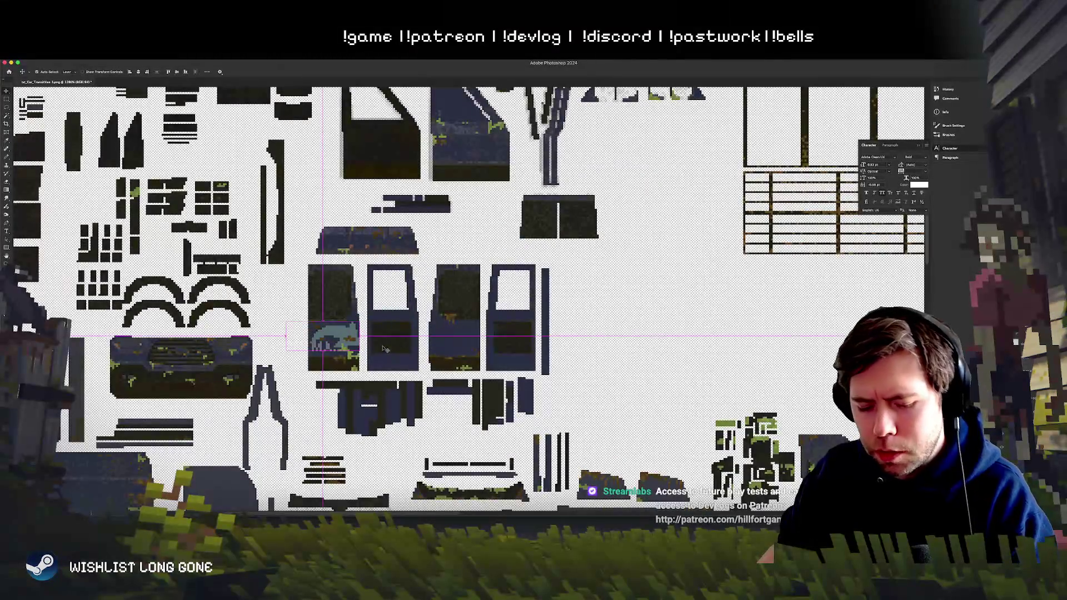
key(ctrl+t)
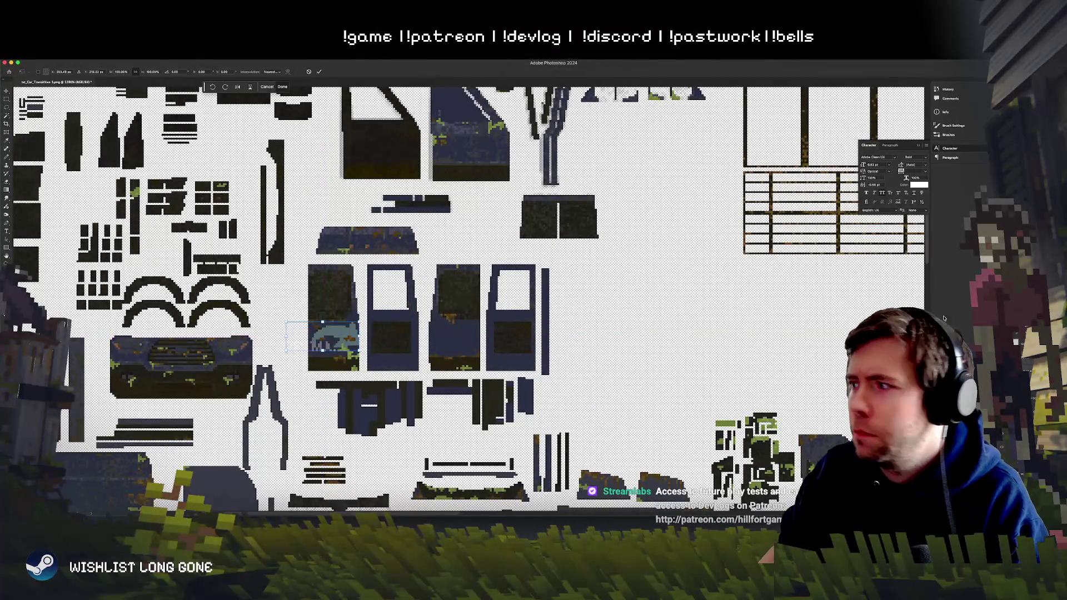
key(Return)
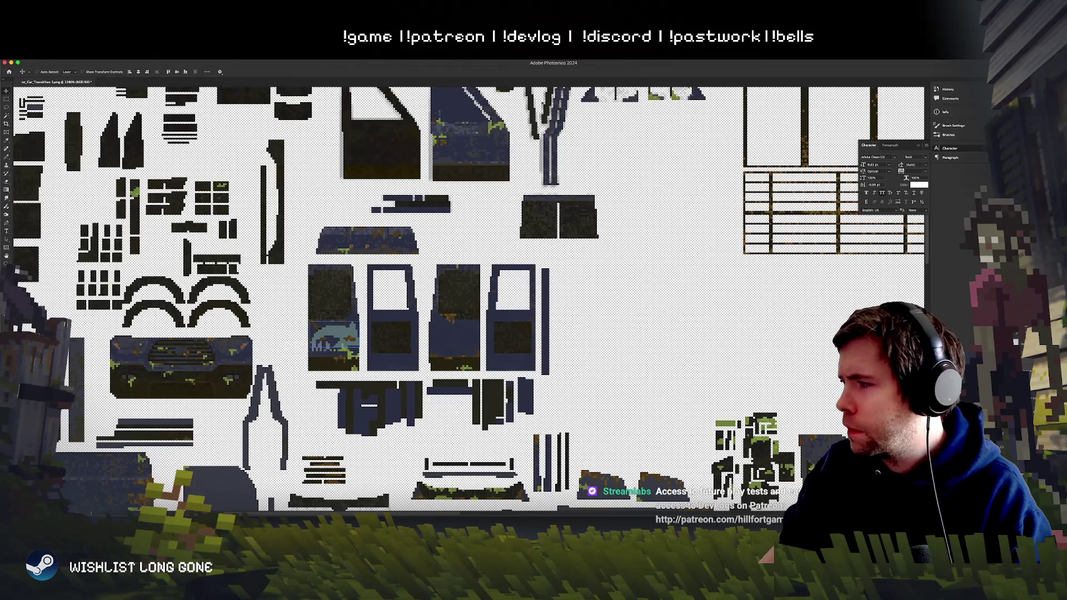
Step: Duplicate the swoosh on the door and shrink the copy to about 72%
mouse_move(367, 383)
mouse_down()
mouse_move(506, 363)
mouse_move(370, 375)
mouse_up()
key(ctrl+t)
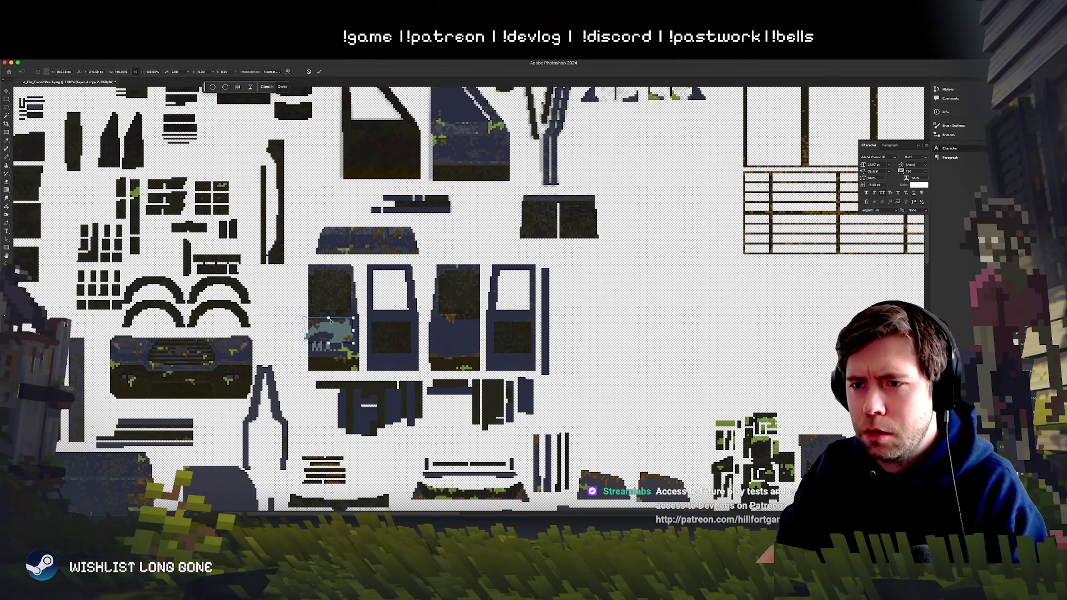
drag(304, 344, 317, 338)
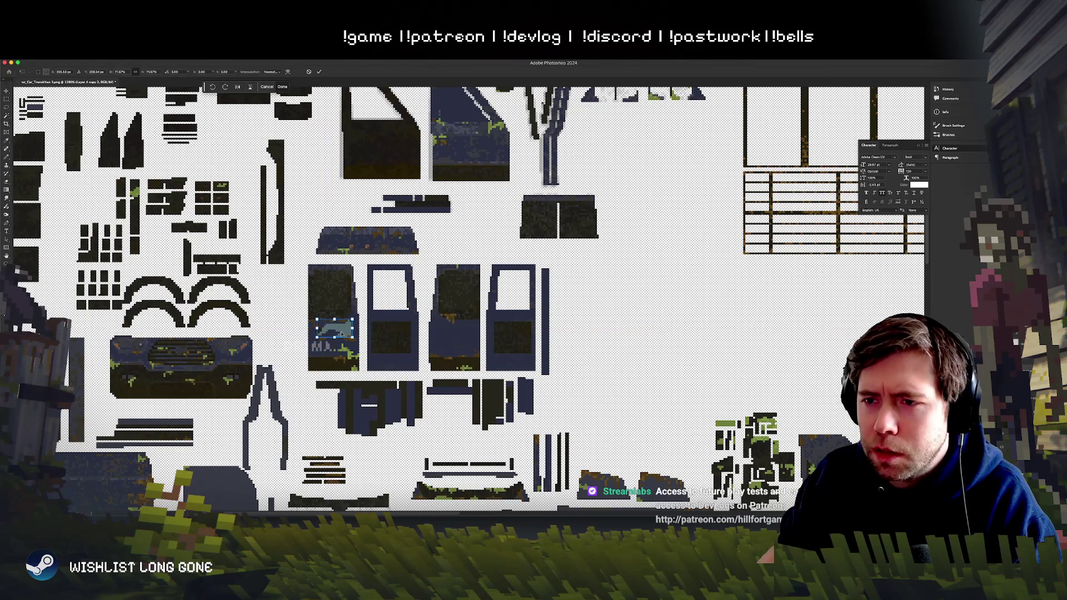
key(Return)
scroll(355, 328, up, 5)
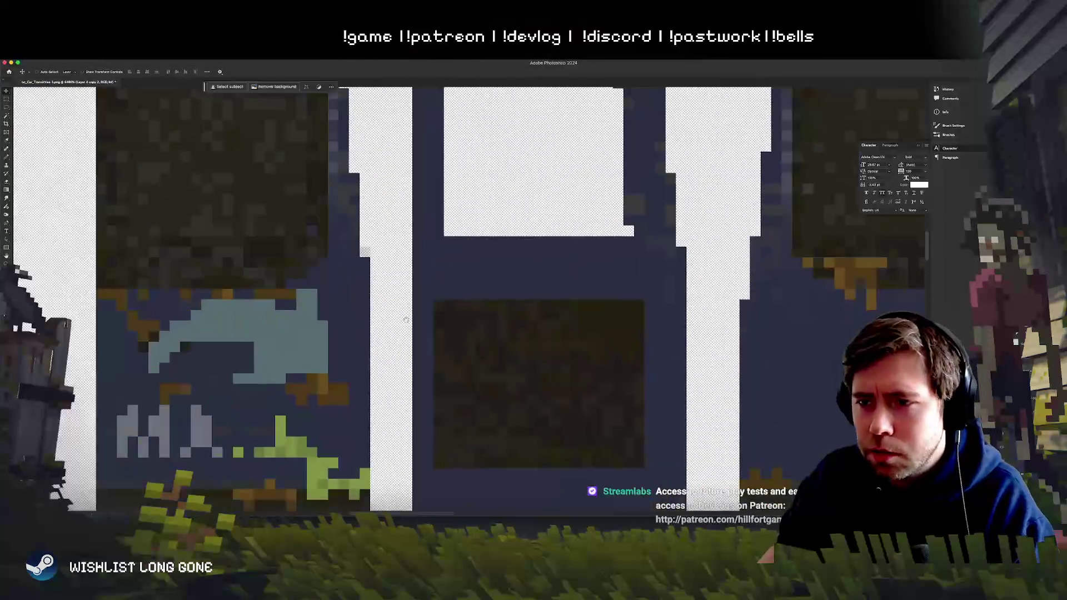
drag(406, 320, 494, 271)
Step: Choose the Pencil with a 1-pixel square brush
key(b)
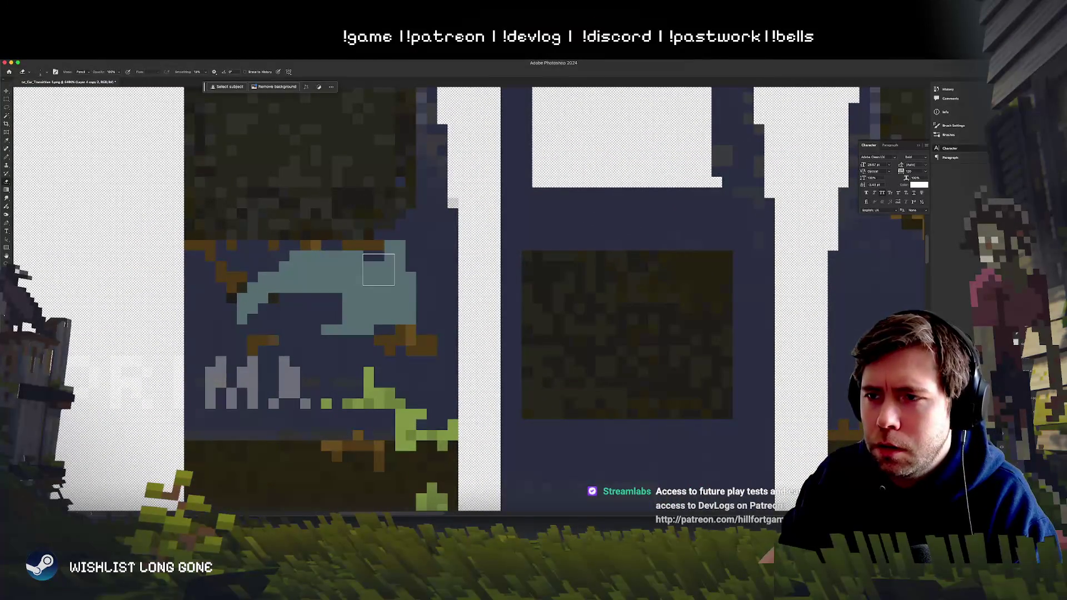
right_click(379, 269)
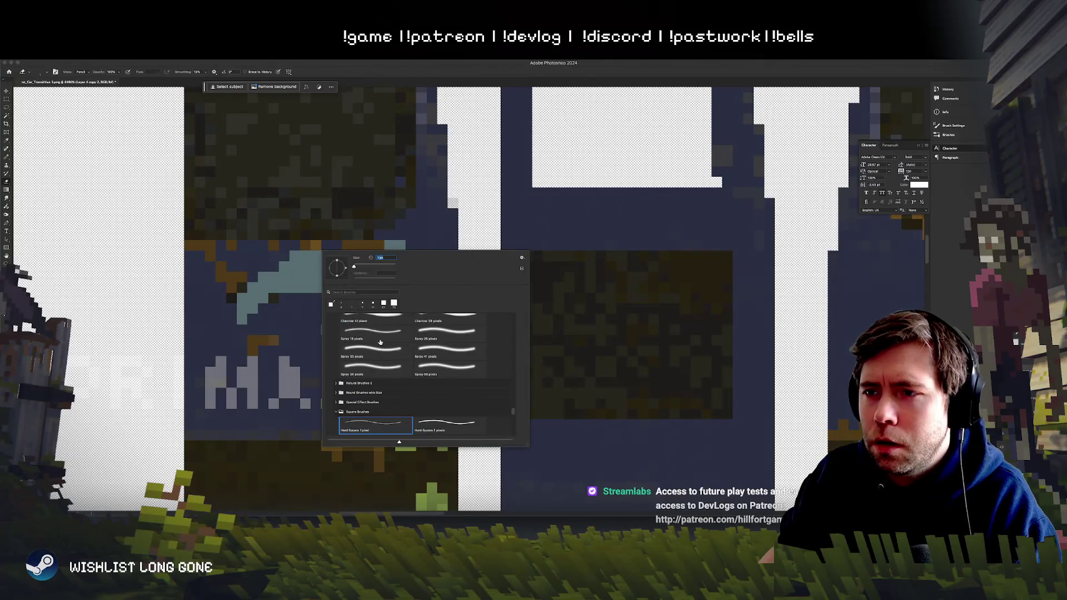
click(310, 227)
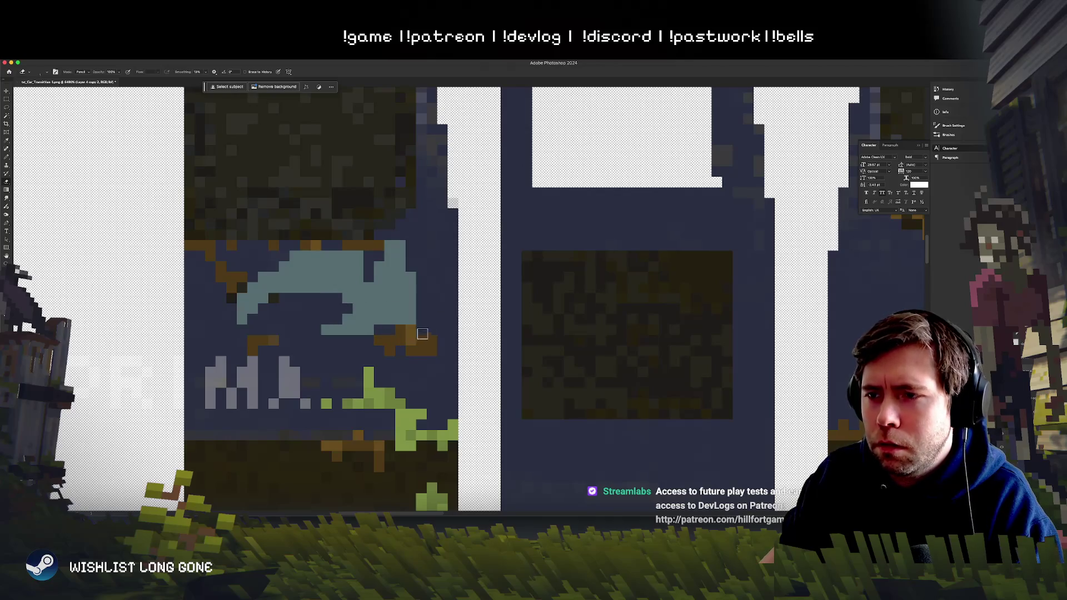
scroll(406, 285, down, 15)
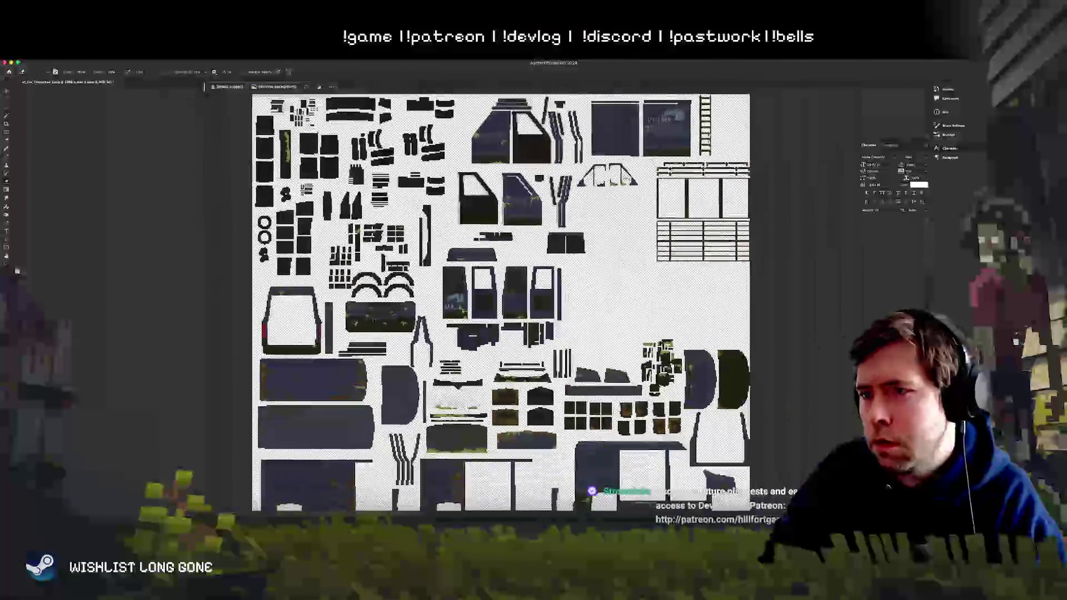
Step: Shift the fish slightly left and down, and move PRIMA onto the right-hand door panel
scroll(471, 299, up, 10)
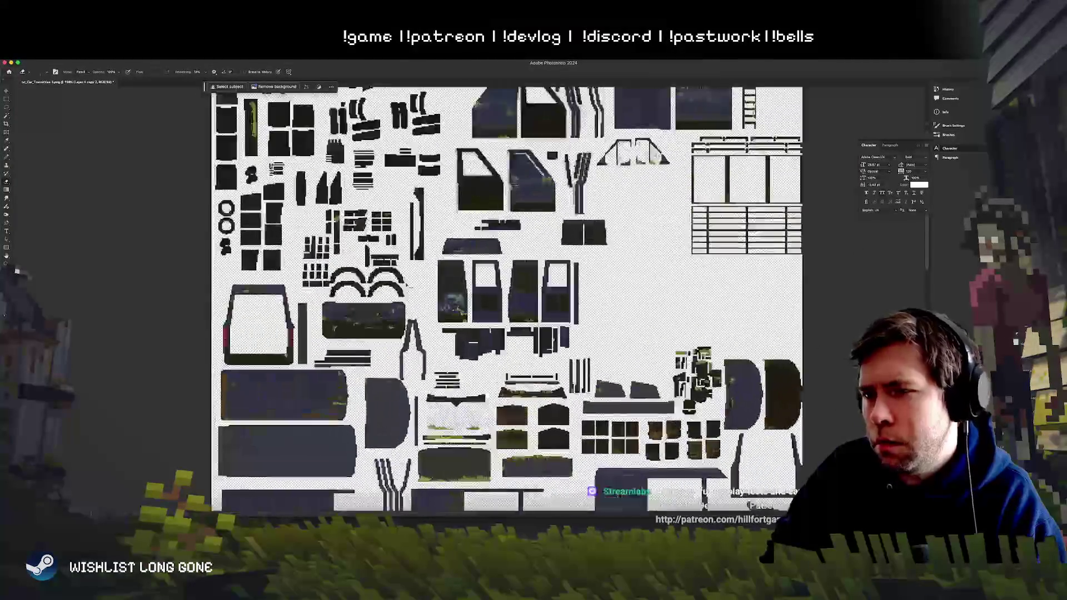
scroll(406, 281, up, 5)
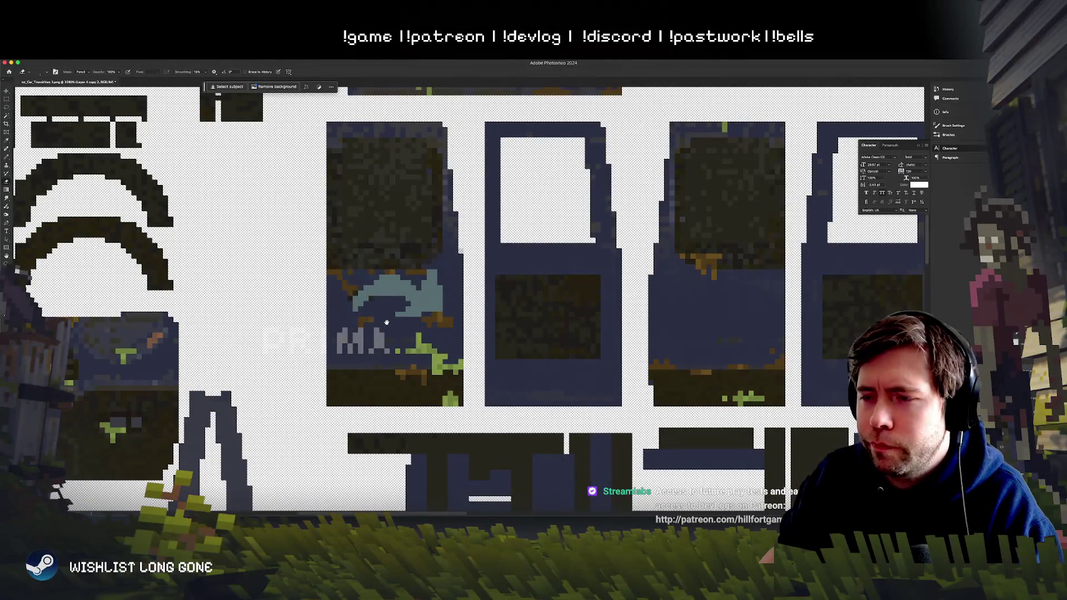
scroll(387, 323, down, 12)
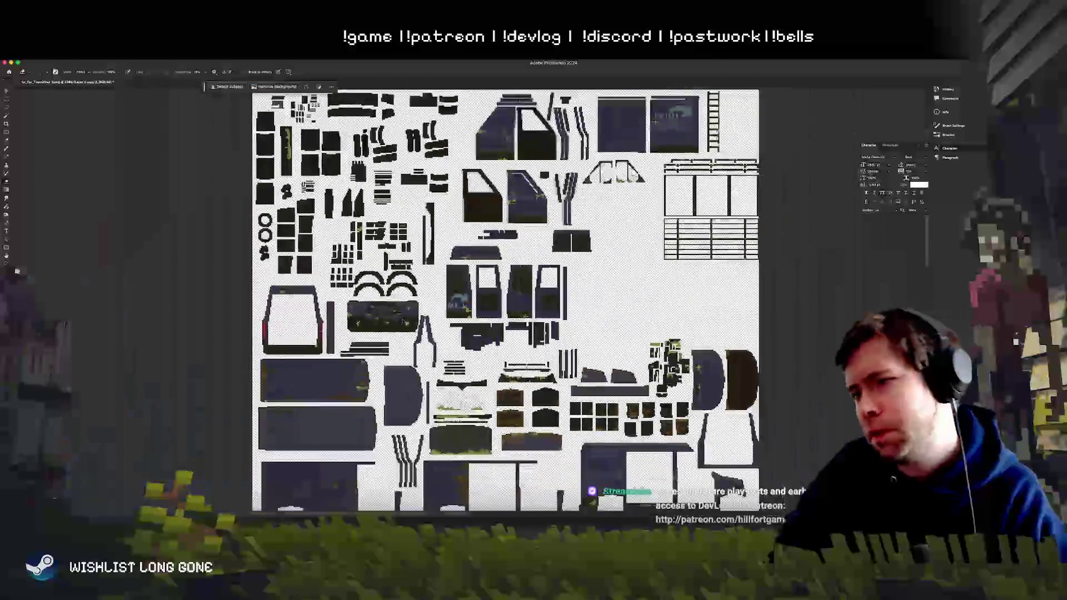
scroll(402, 318, up, 12)
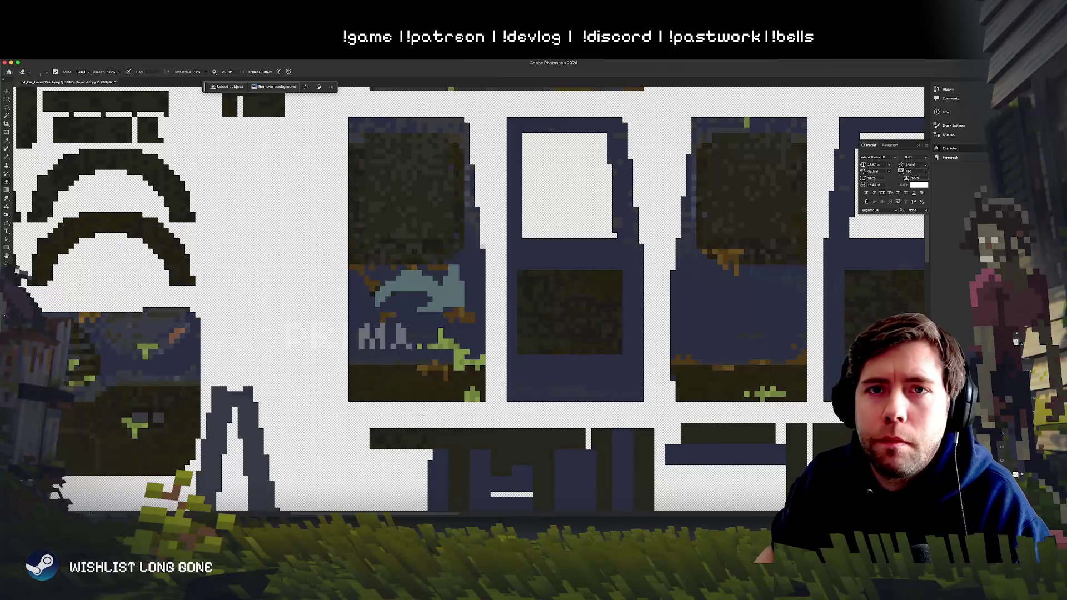
mouse_move(440, 319)
mouse_down()
mouse_move(447, 305)
mouse_move(435, 323)
mouse_up()
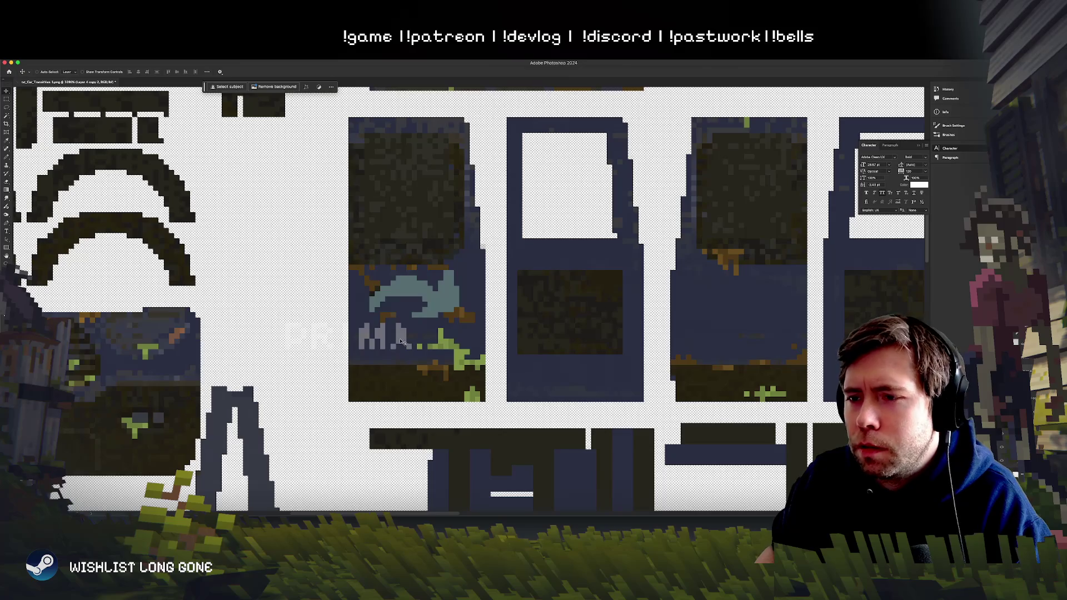
mouse_move(389, 342)
mouse_down()
mouse_move(464, 311)
mouse_move(709, 333)
mouse_move(651, 344)
mouse_move(844, 328)
mouse_move(732, 328)
mouse_move(788, 325)
mouse_up()
Step: Commit the PRIMA text's new position and fine-tune it by a pixel
key(ctrl+t)
key(Return)
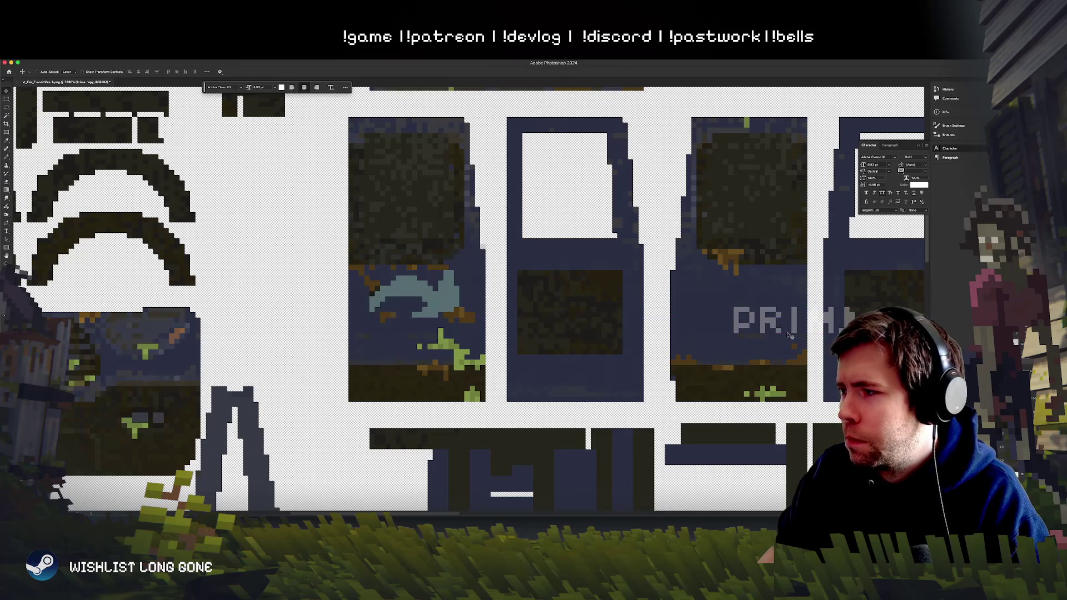
key(Right)
key(Right)
key(Left)
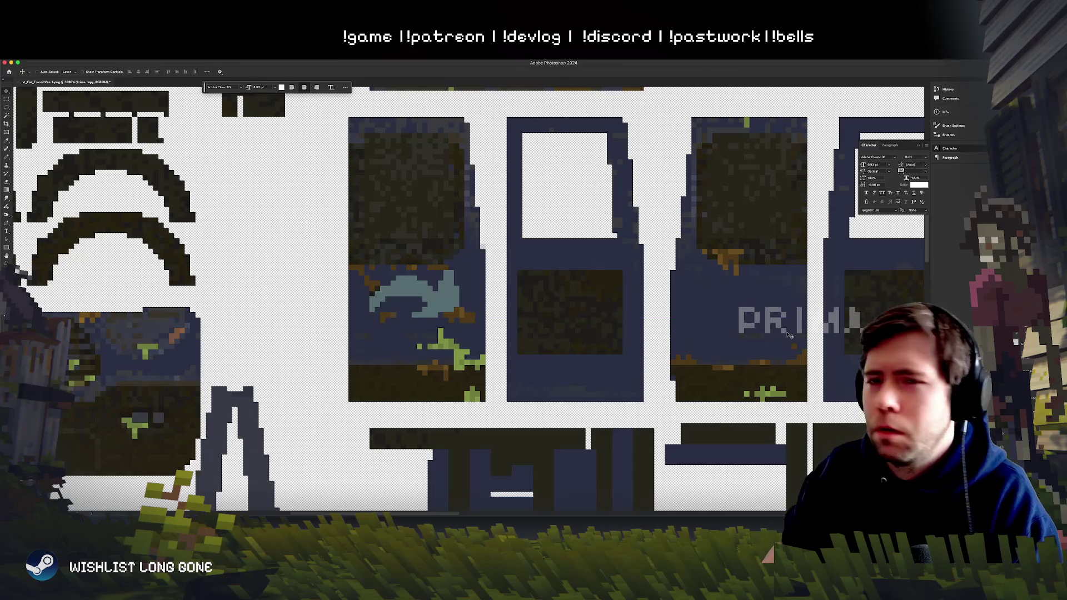
Step: Trim the lettering to PRI, place a copy on the fish door panel, and open Save As
click(7, 231)
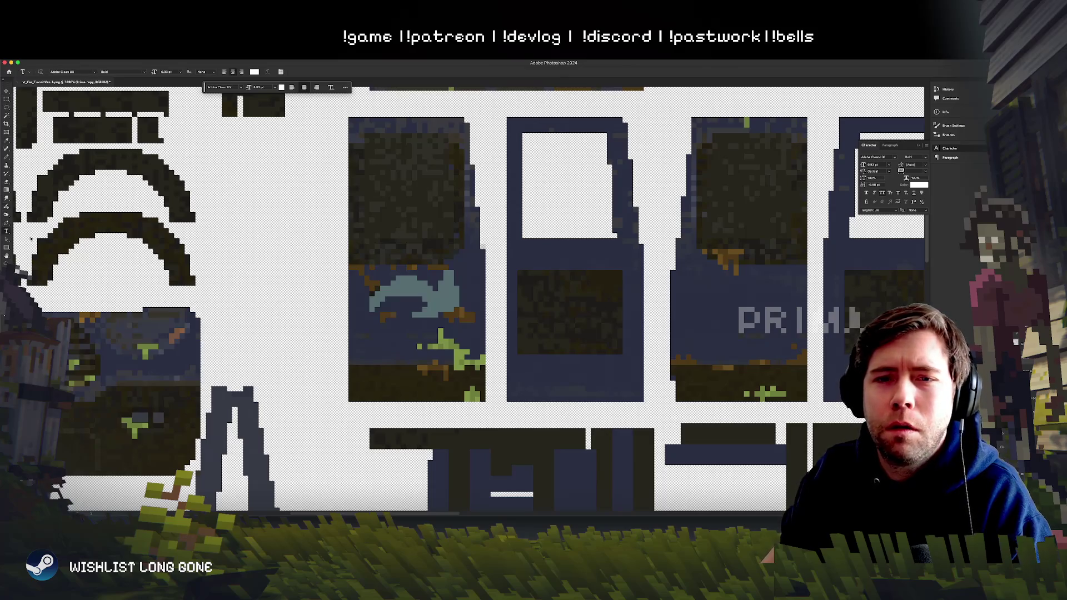
key(BackSpace)
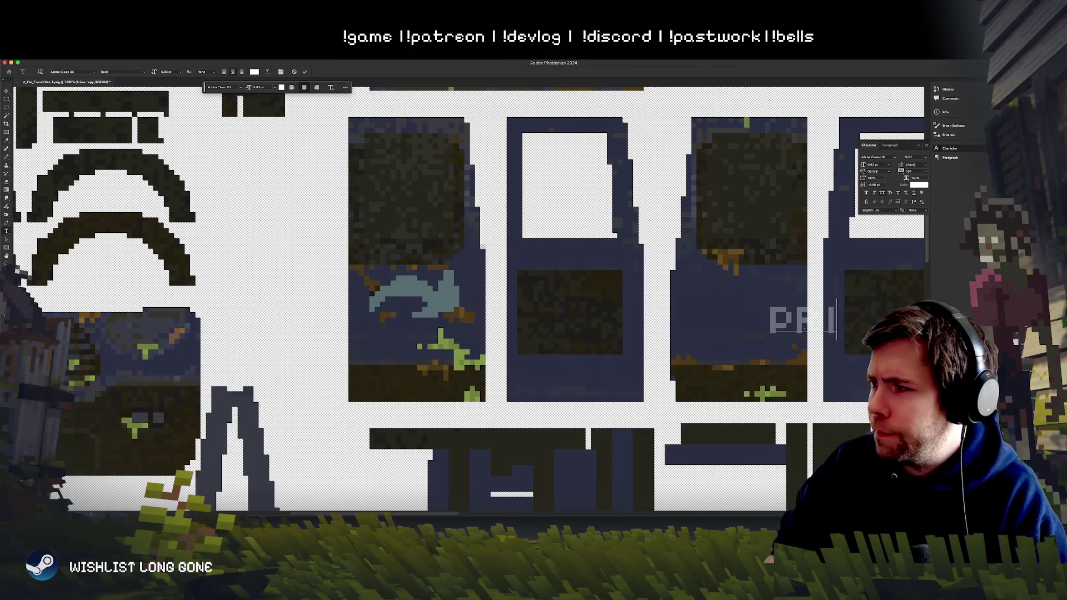
click(6, 90)
mouse_move(814, 387)
mouse_down()
mouse_move(367, 342)
mouse_move(367, 356)
mouse_up()
mouse_move(450, 349)
mouse_down()
mouse_move(764, 347)
mouse_move(413, 340)
mouse_up()
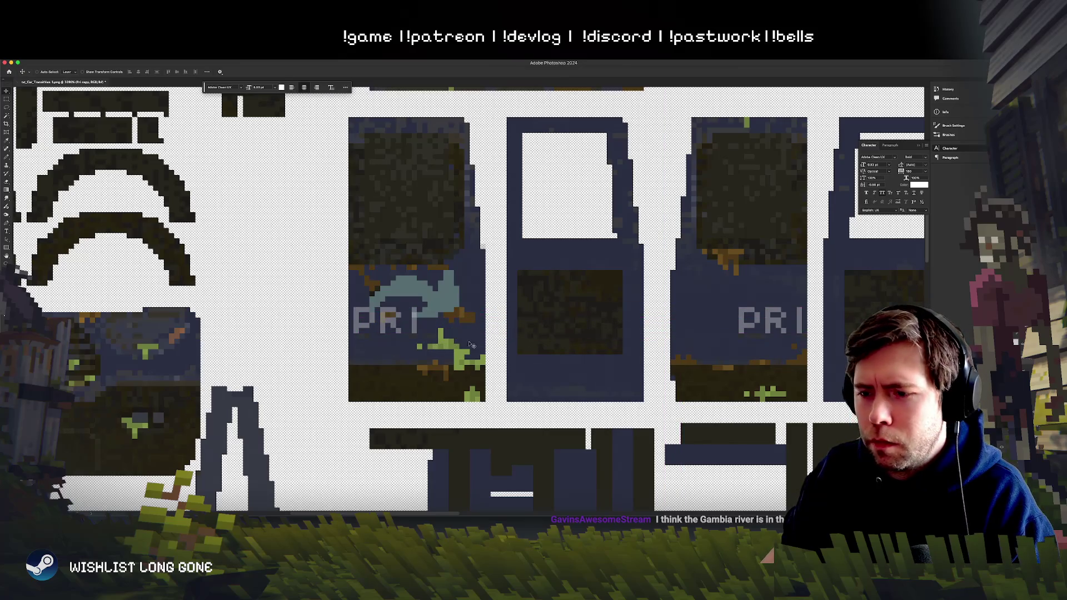
click(6, 232)
key(super+s)
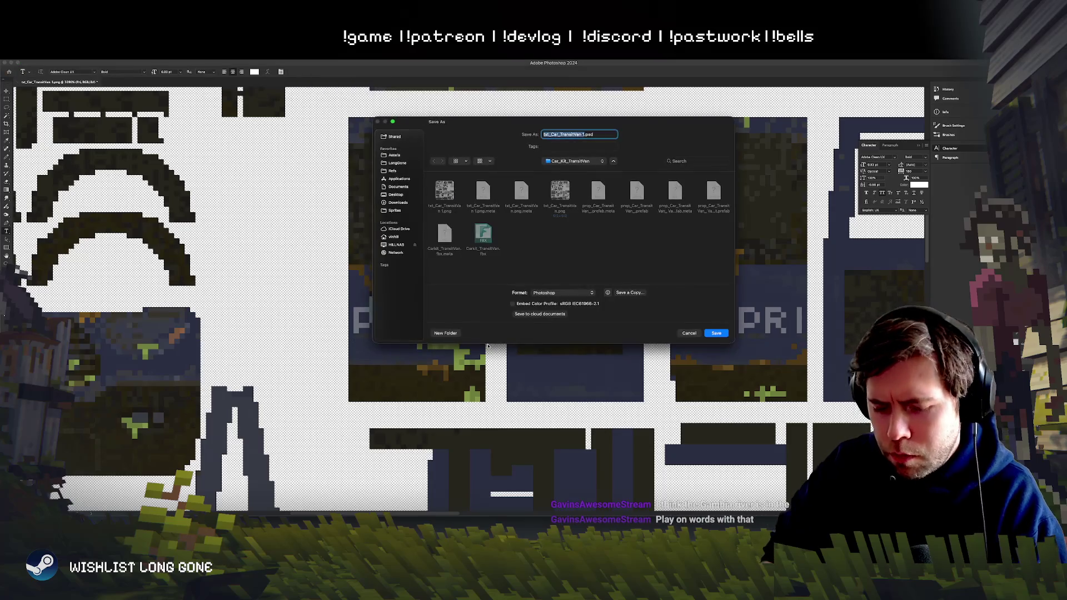
Step: Retype the copied PRI text as MA and shift it slightly left
key(Escape)
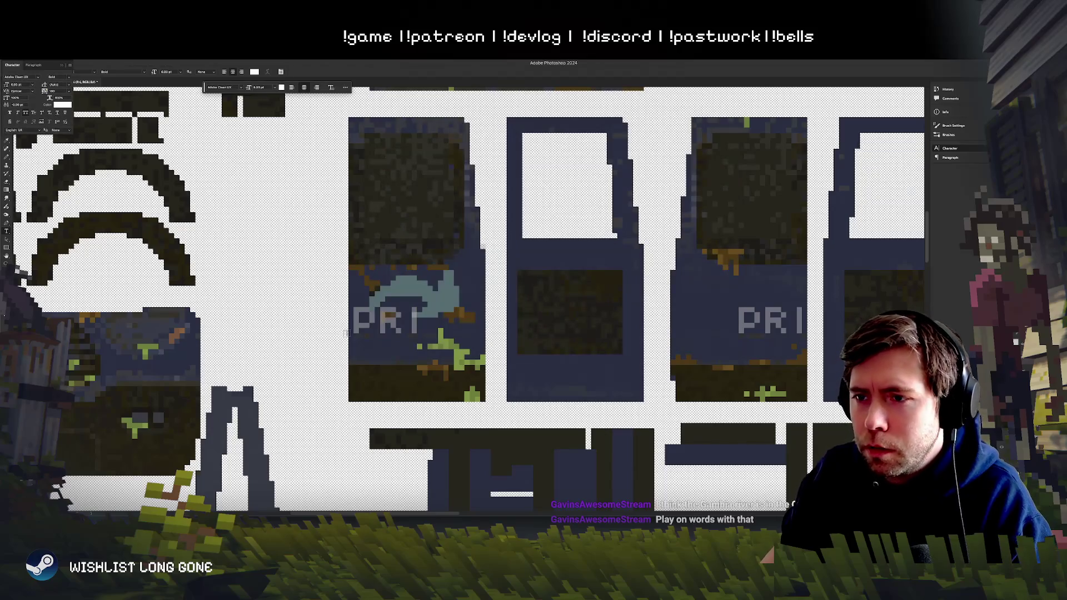
key(super+a)
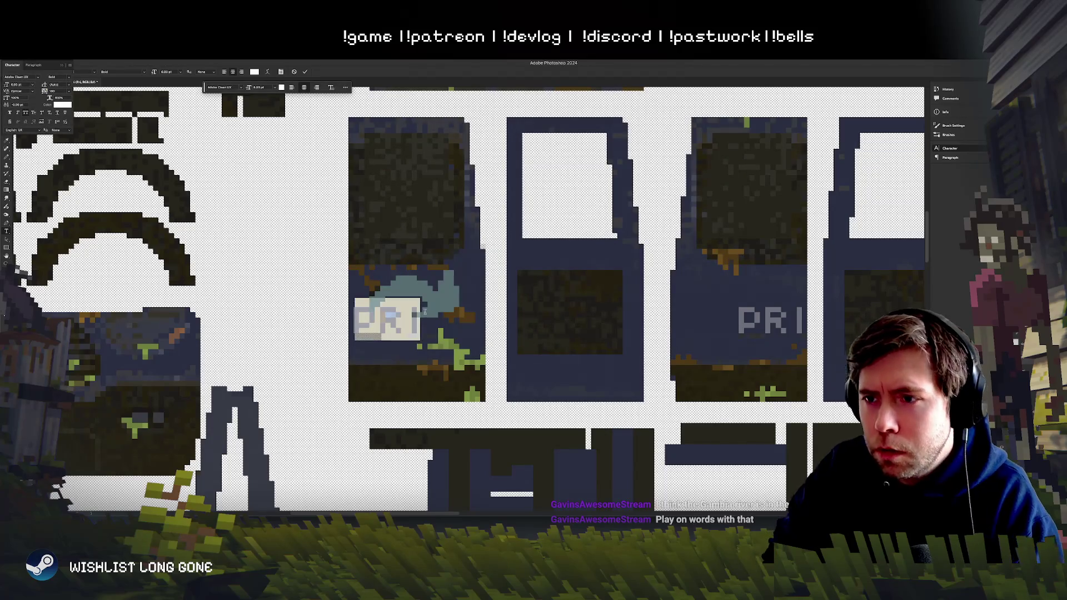
text(MA)
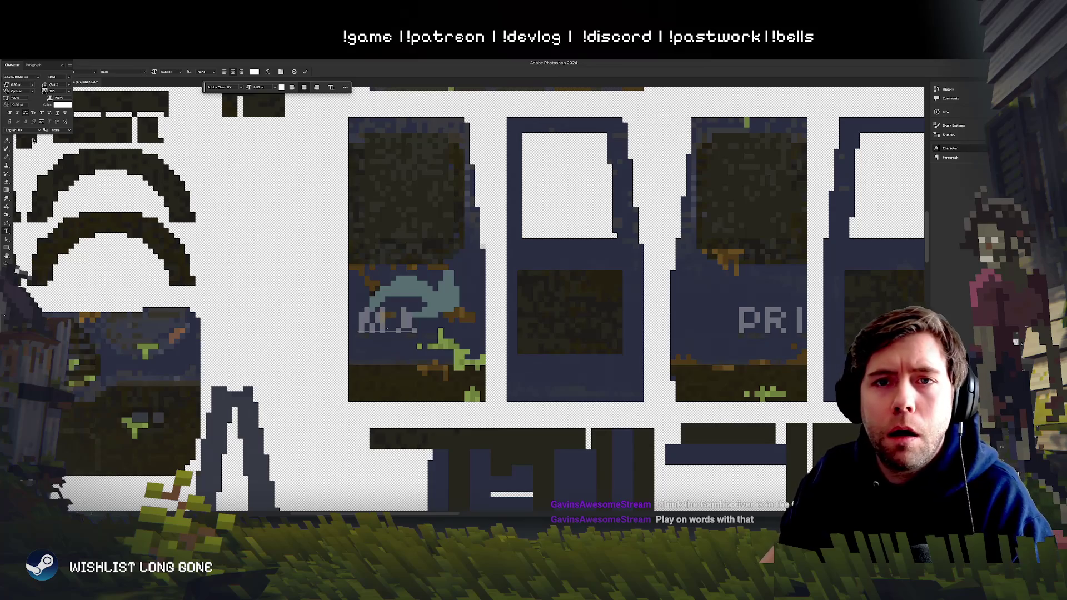
click(63, 66)
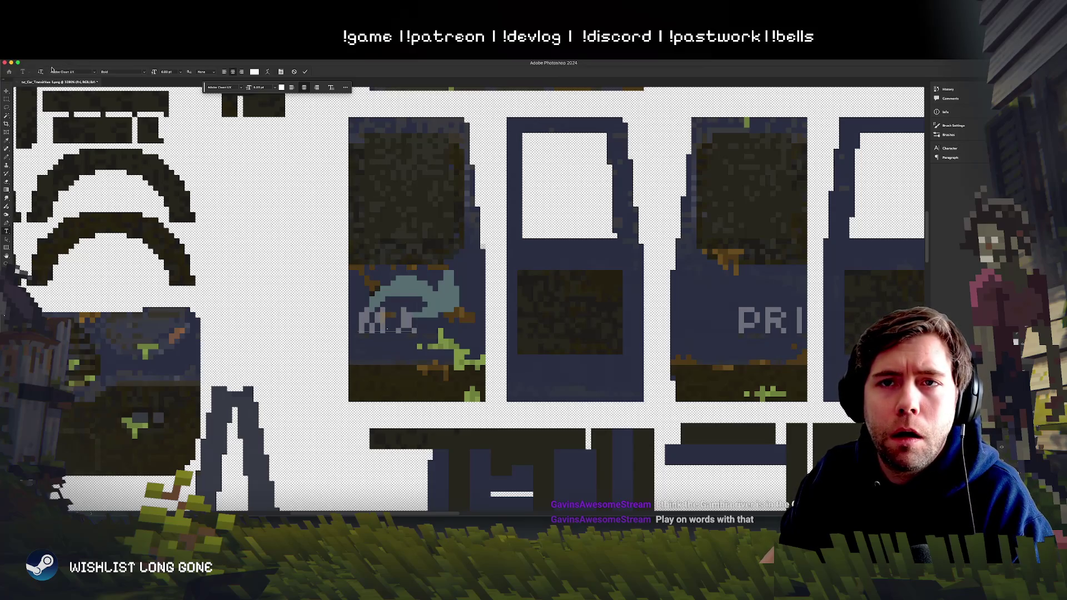
click(8, 92)
drag(523, 370, 517, 369)
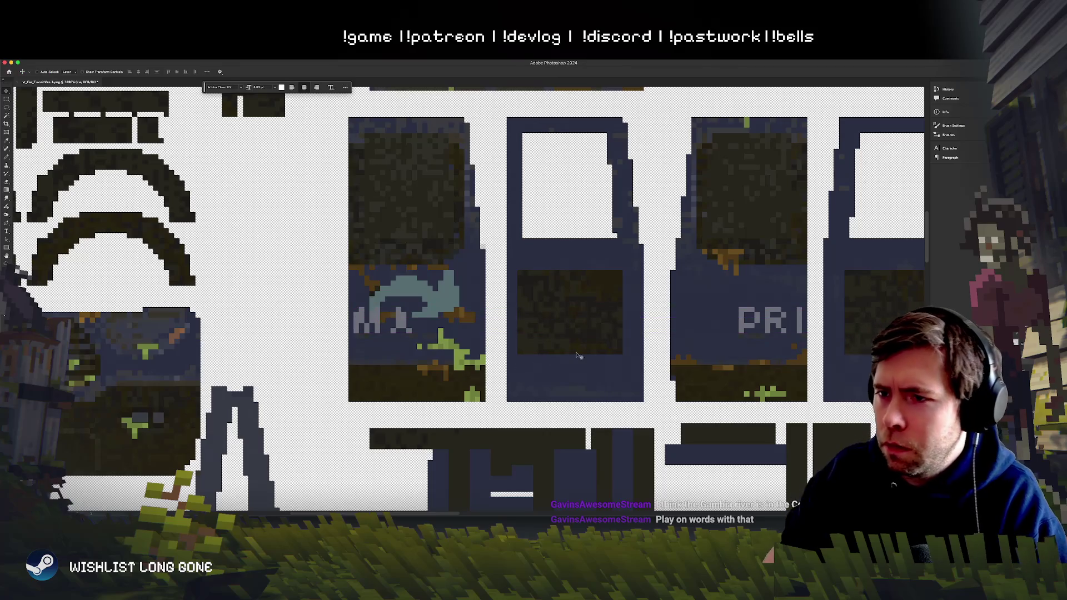
Step: Move the fish graphic right, then slide the Photoshop window down to reveal Unity
right_click(453, 303)
drag(442, 366, 464, 358)
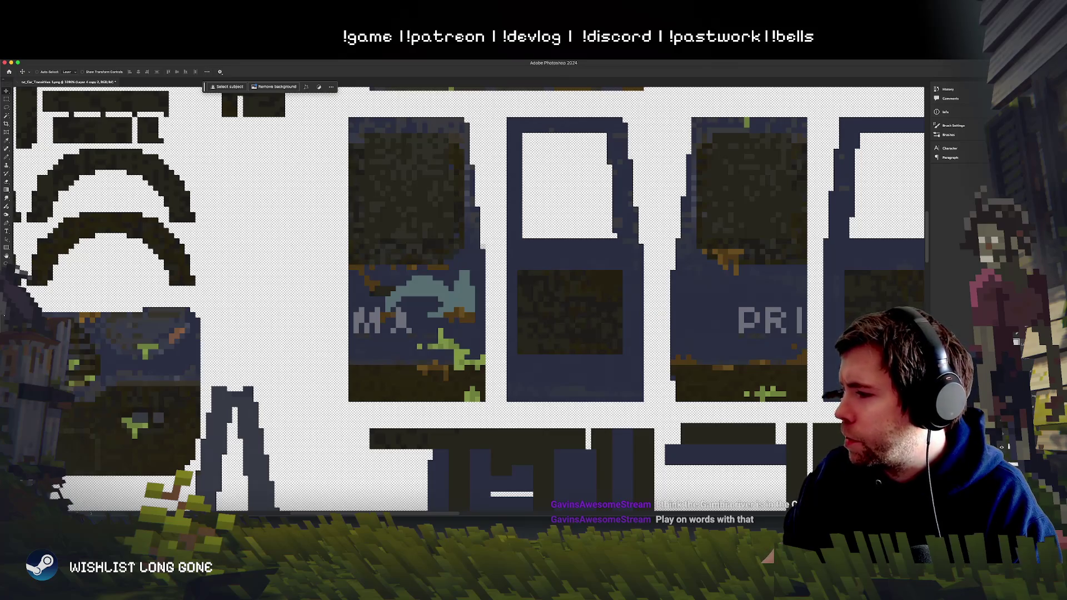
key(alt+bracketleft)
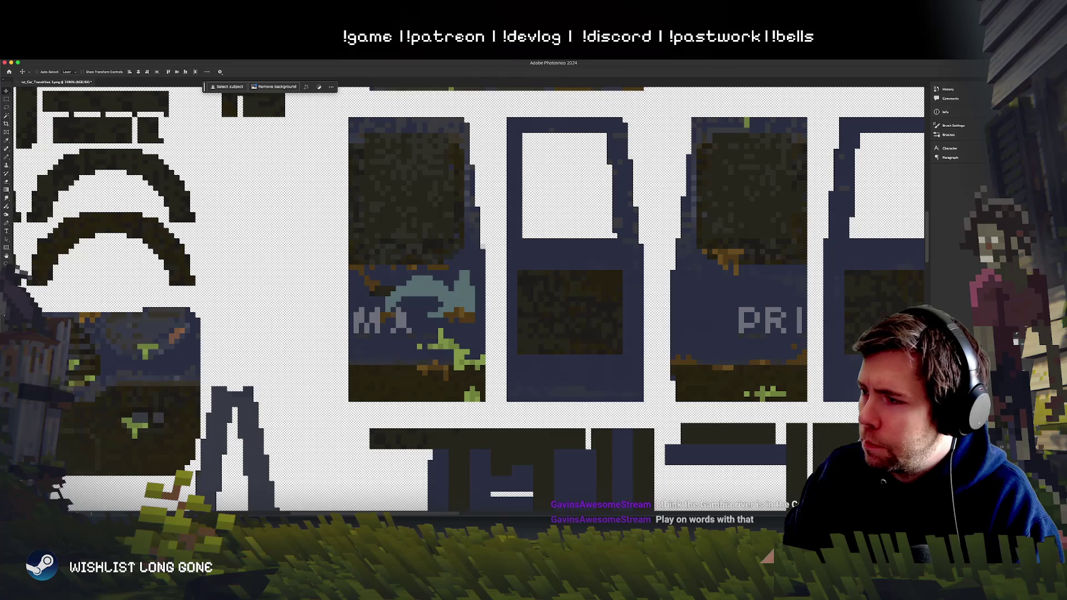
ctrl+click(633, 245)
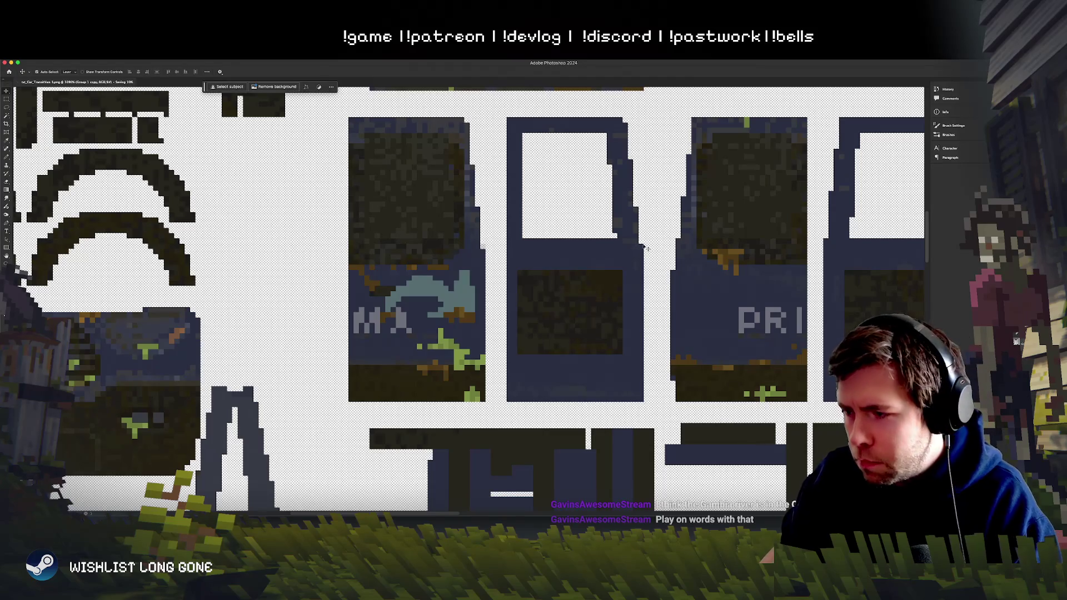
drag(615, 64, 615, 290)
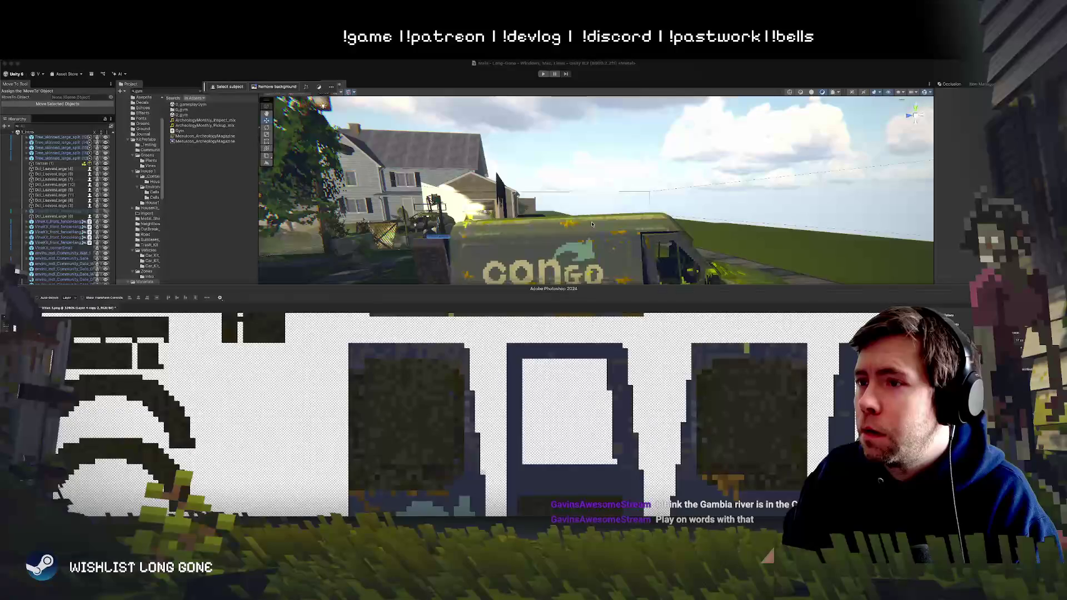
Step: Orbit to the van's rear and rotate the open rear door shut with the E rotate tool
click(470, 267)
click(470, 267)
drag(470, 267, 608, 274)
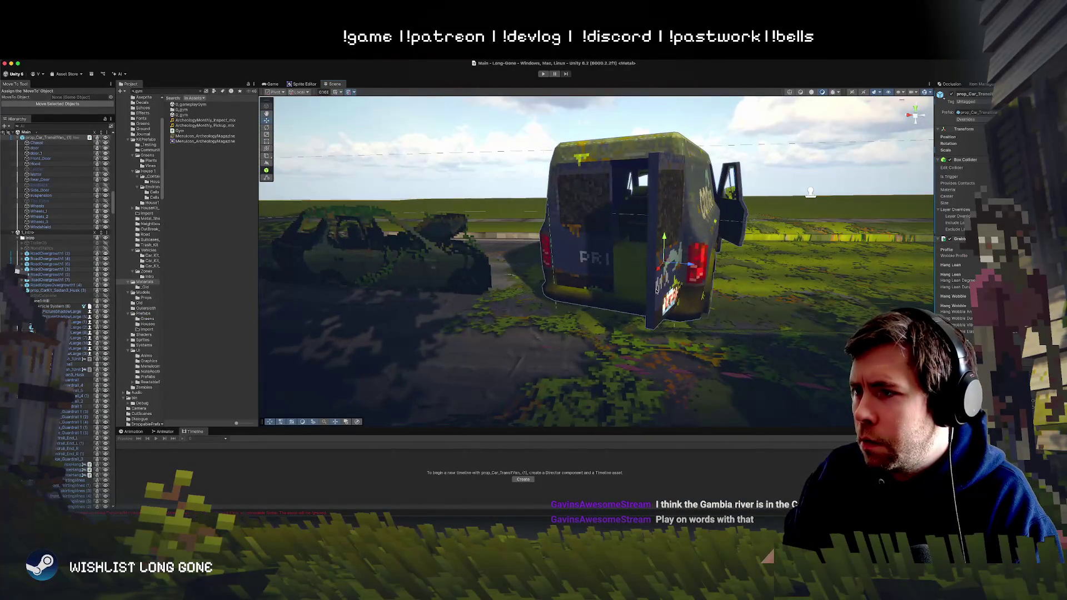
click(667, 238)
key(e)
drag(691, 239, 621, 253)
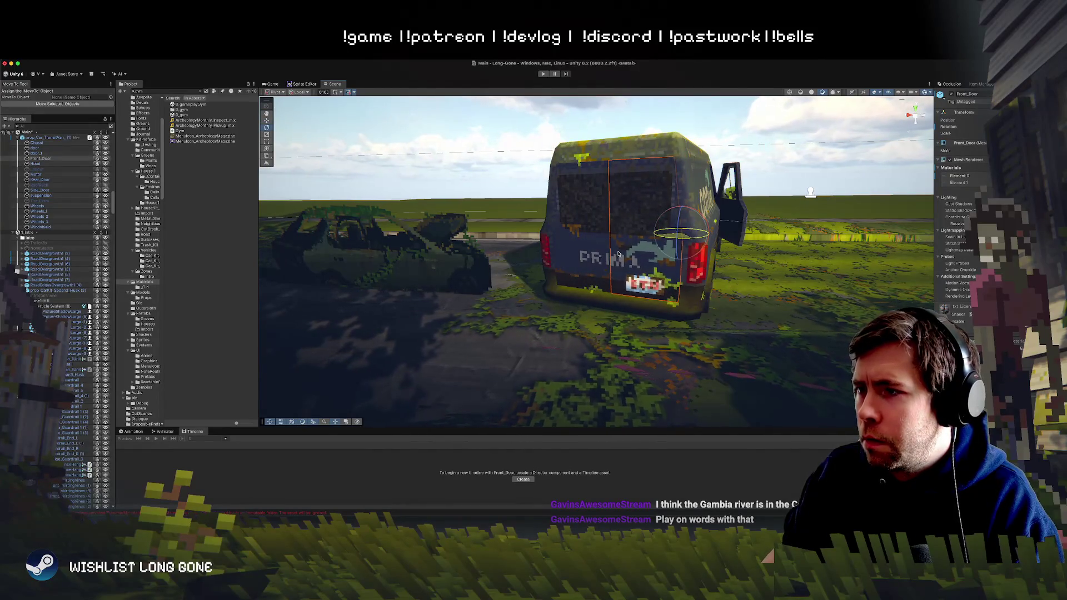
click(611, 344)
mouse_move(611, 345)
mouse_down()
mouse_move(611, 282)
mouse_move(580, 274)
mouse_up()
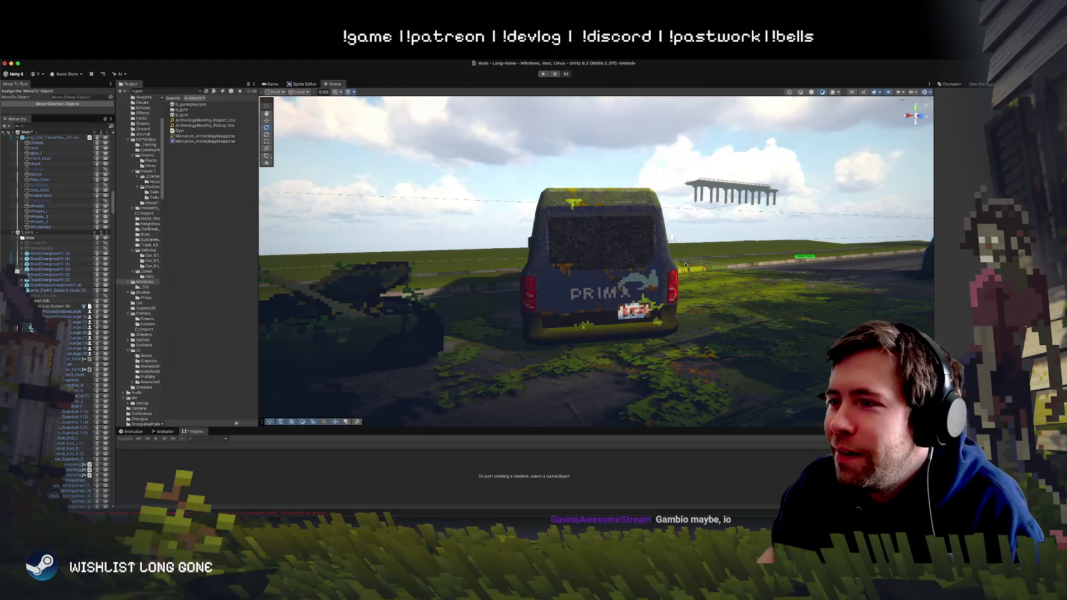
Step: Orbit the Scene view past the house to the Congo van and parked cars, and select the mossy van
mouse_move(685, 265)
mouse_down()
mouse_move(452, 273)
mouse_move(402, 285)
mouse_move(447, 246)
mouse_move(438, 237)
mouse_up()
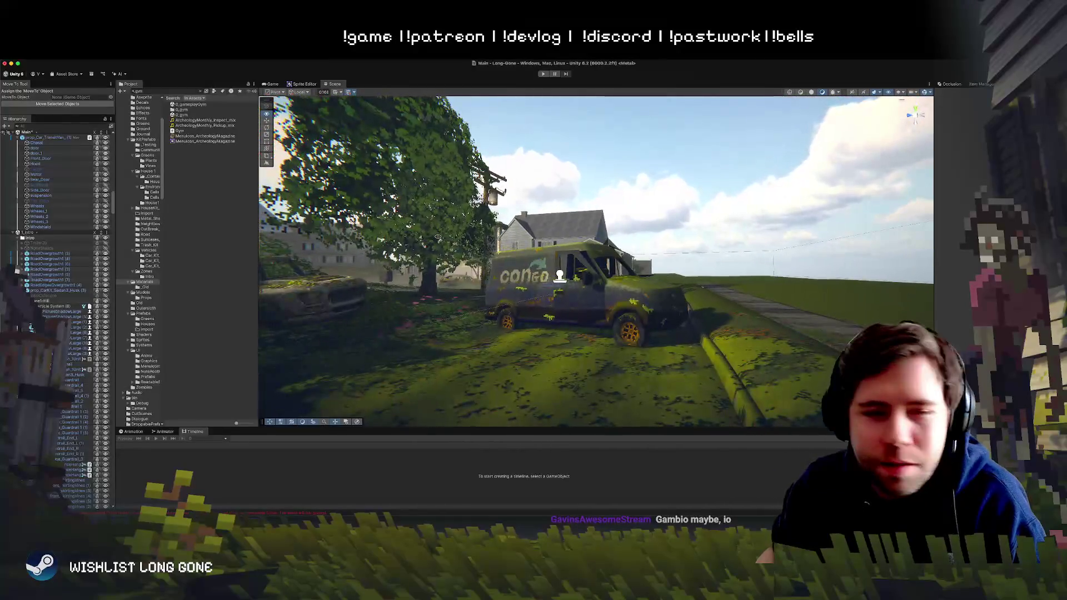
drag(332, 280, 577, 317)
click(577, 317)
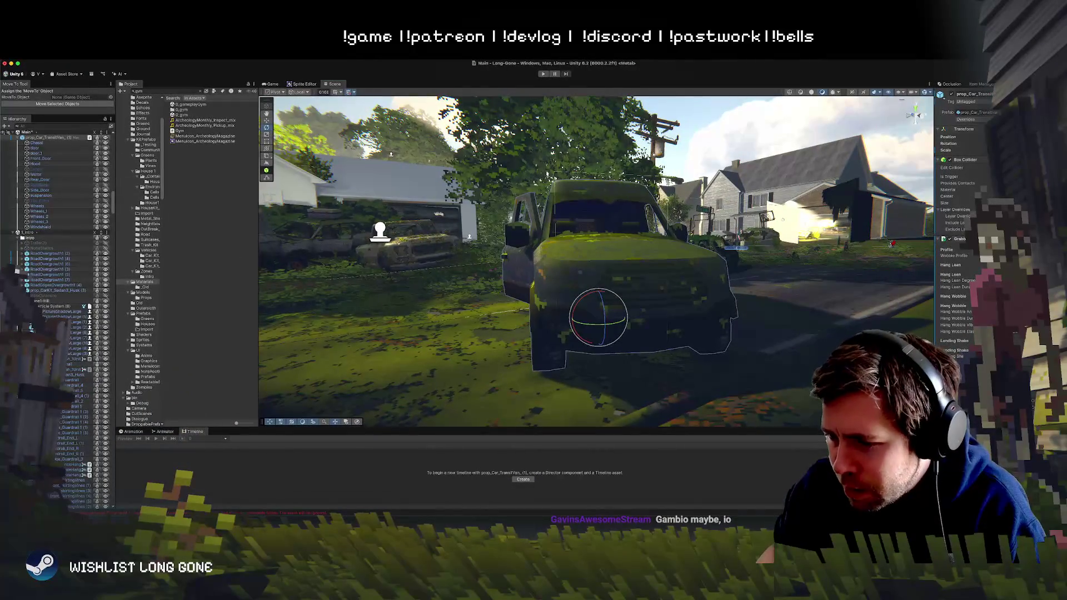
key(super+Tab)
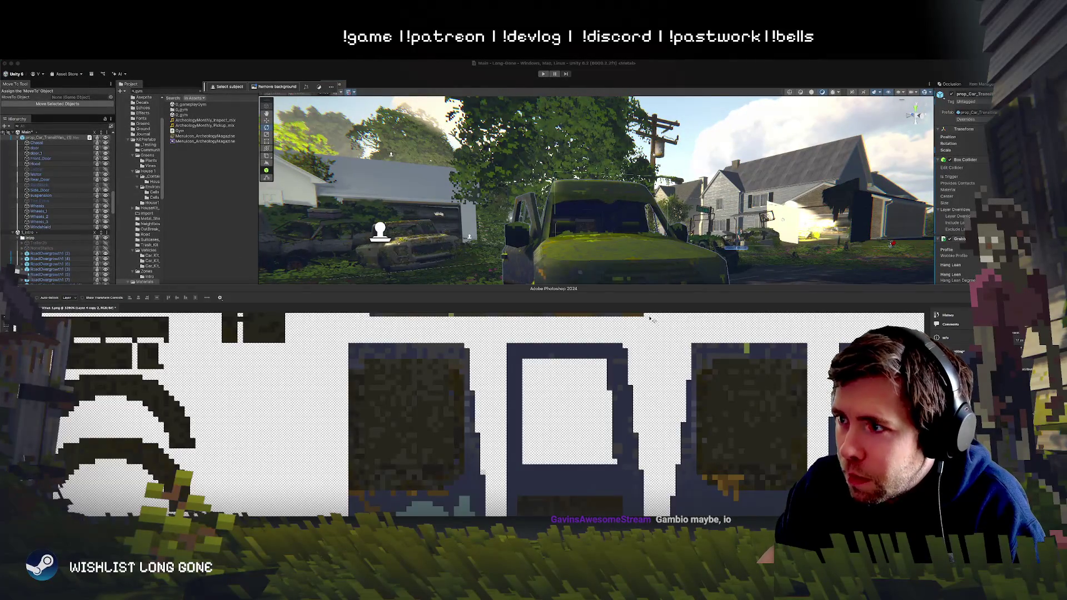
Step: Maximize Photoshop and zoom out to see the whole van texture sheet
double_click(643, 291)
key(super+minus)
key(super+minus)
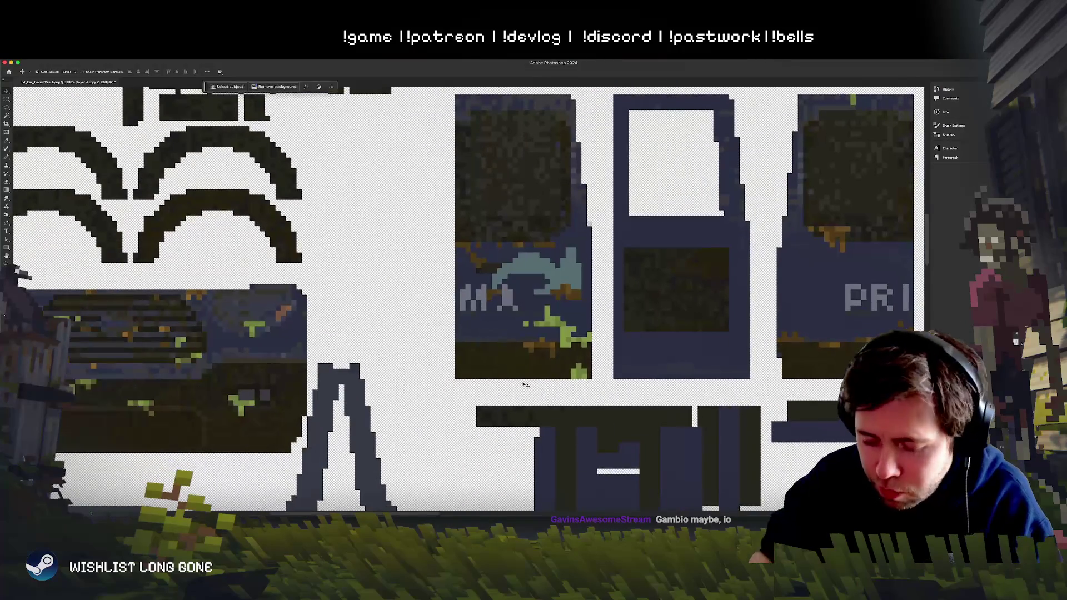
key(super+minus)
key(super+minus)
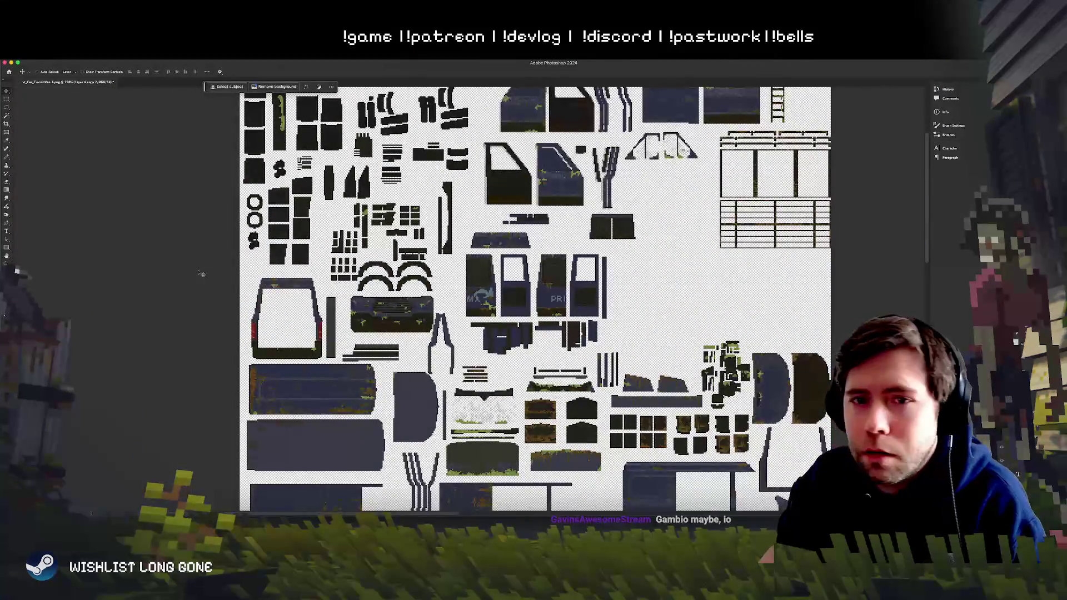
click(7, 231)
click(407, 290)
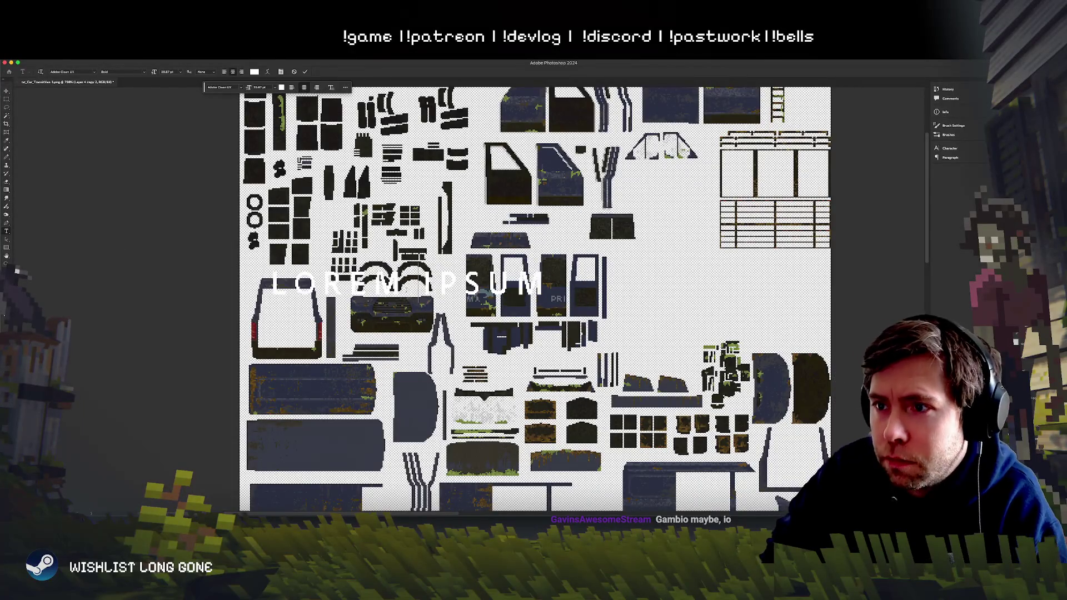
key(Escape)
Step: Free Transform the white ring smaller to fit the left headlight
scroll(434, 261, up, 5)
key(super+t)
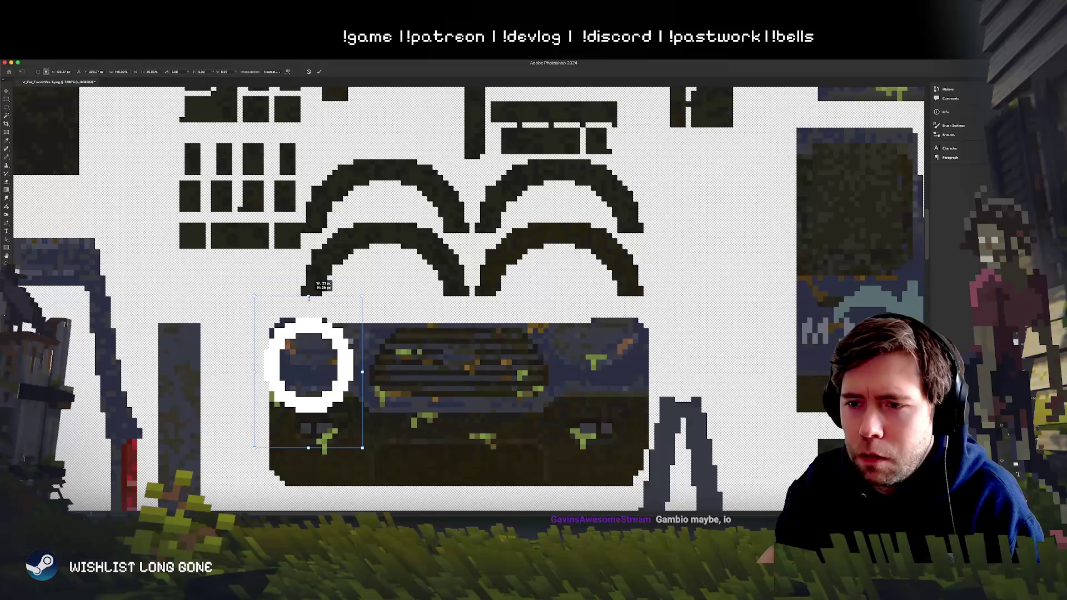
key(Down)
mouse_move(359, 328)
mouse_down()
mouse_move(303, 385)
mouse_move(330, 315)
mouse_up()
key(Return)
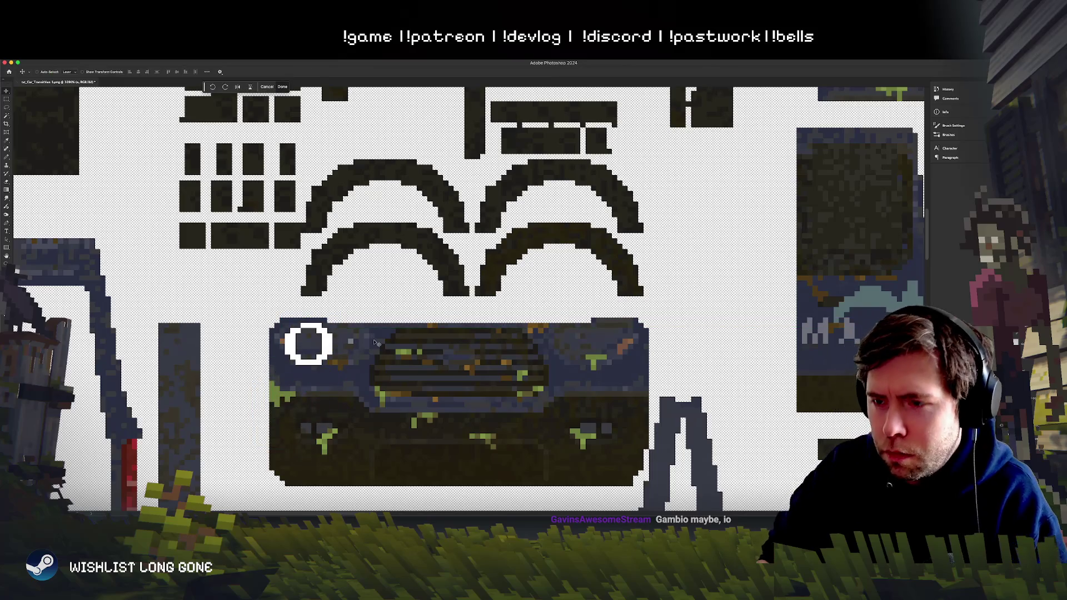
Step: Duplicate the ring onto the right headlight, set both to 50% opacity, and save the texture
drag(312, 370, 607, 369)
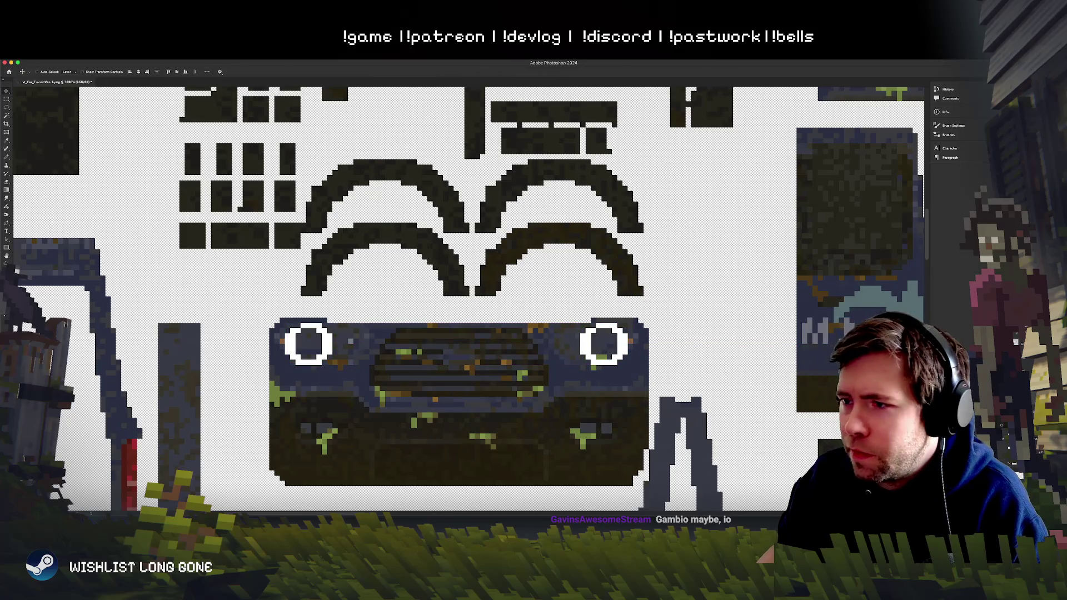
key(5)
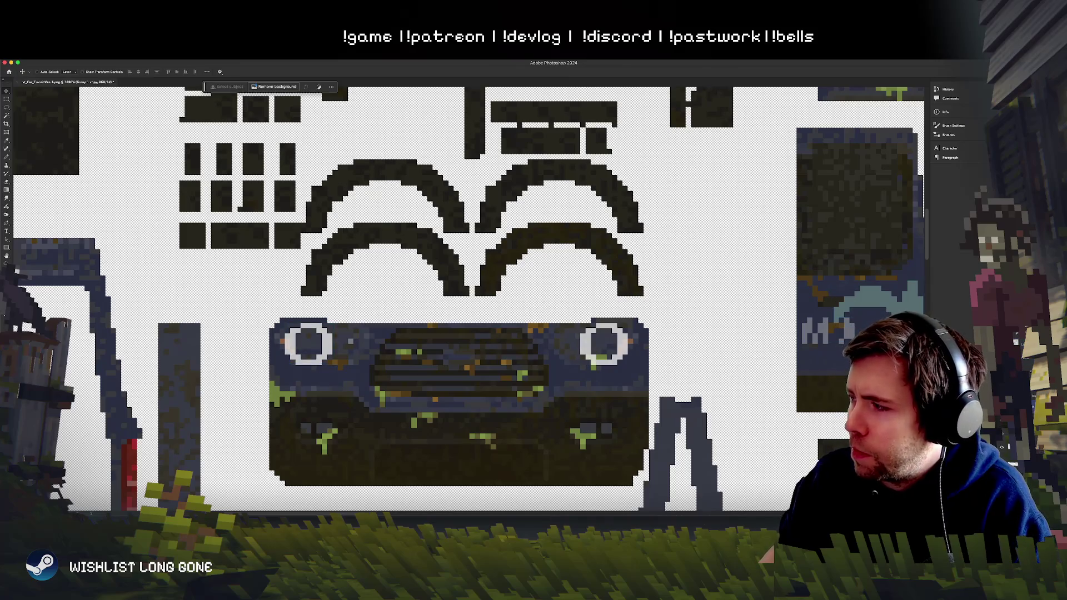
key(ctrl+s)
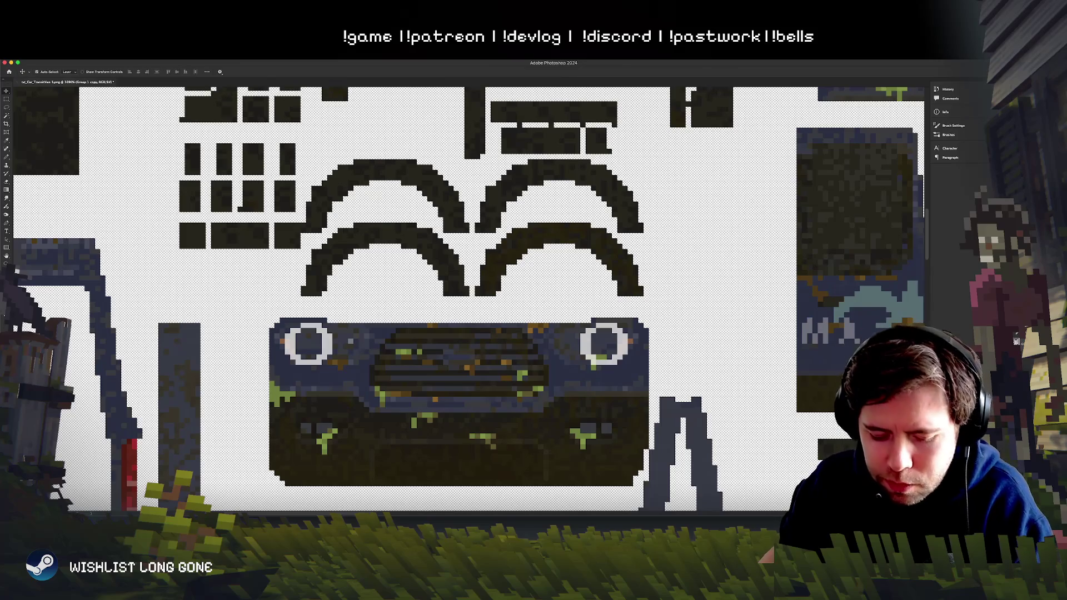
click(669, 196)
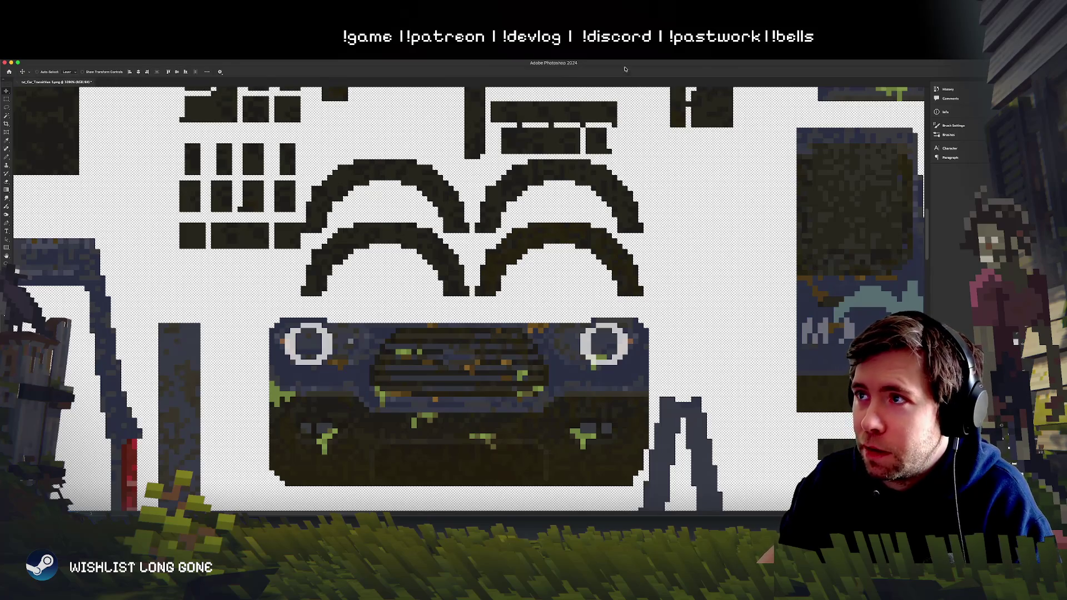
drag(624, 69, 626, 164)
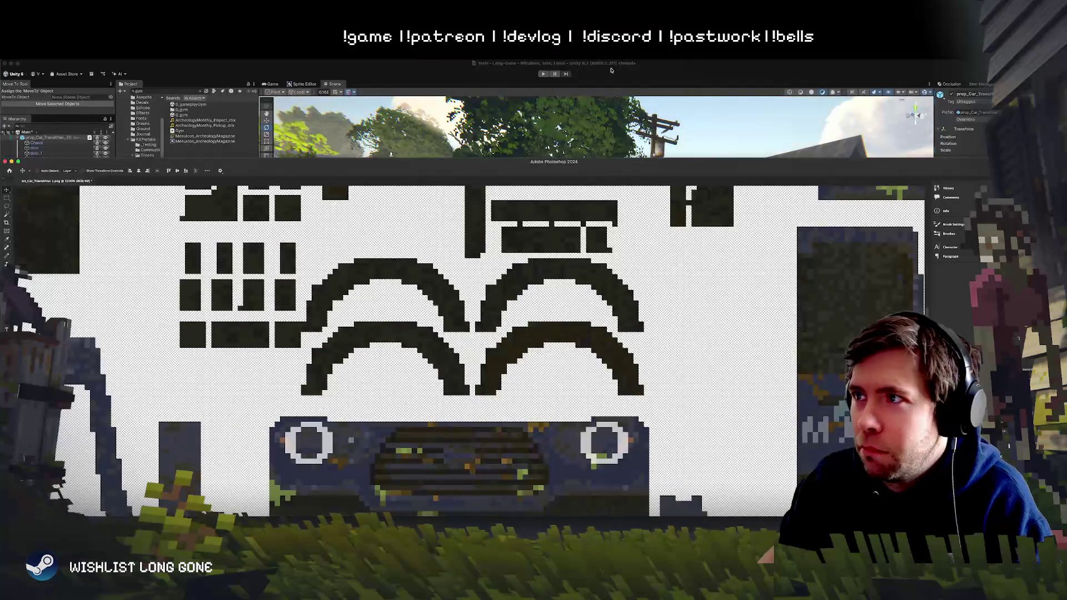
Step: Frame House_exterior in the Scene view and orbit the street to inspect the van's ring headlights
click(622, 114)
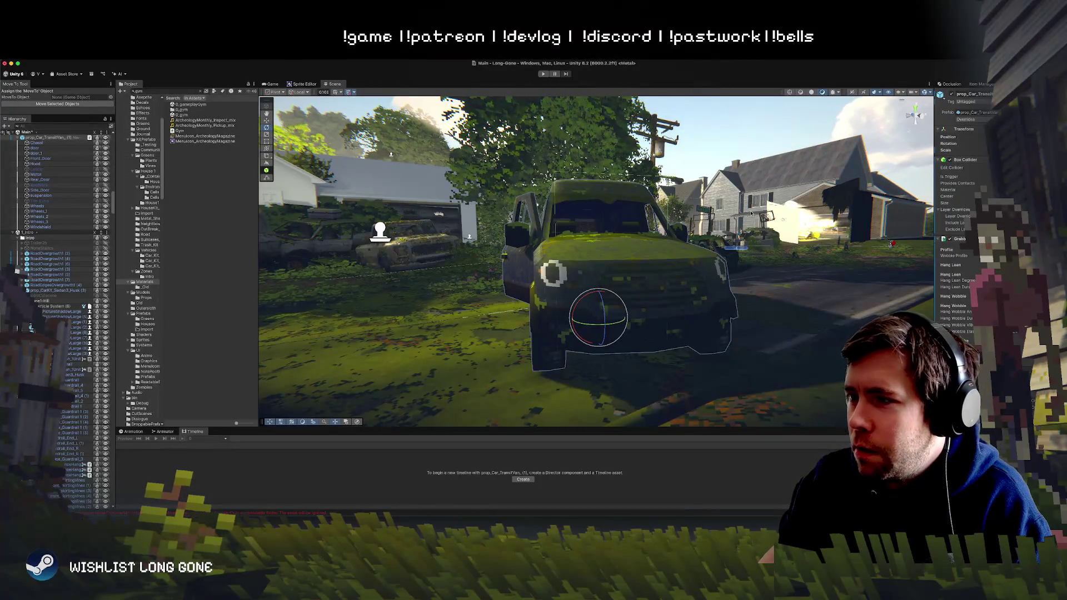
click(838, 207)
key(f)
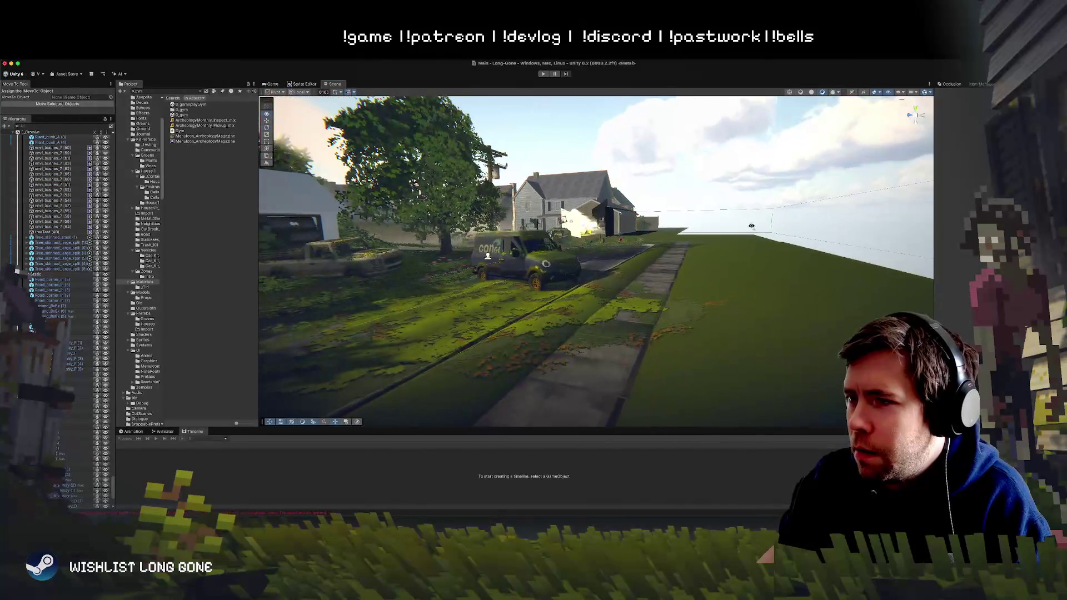
click(732, 230)
scroll(732, 229, up, 10)
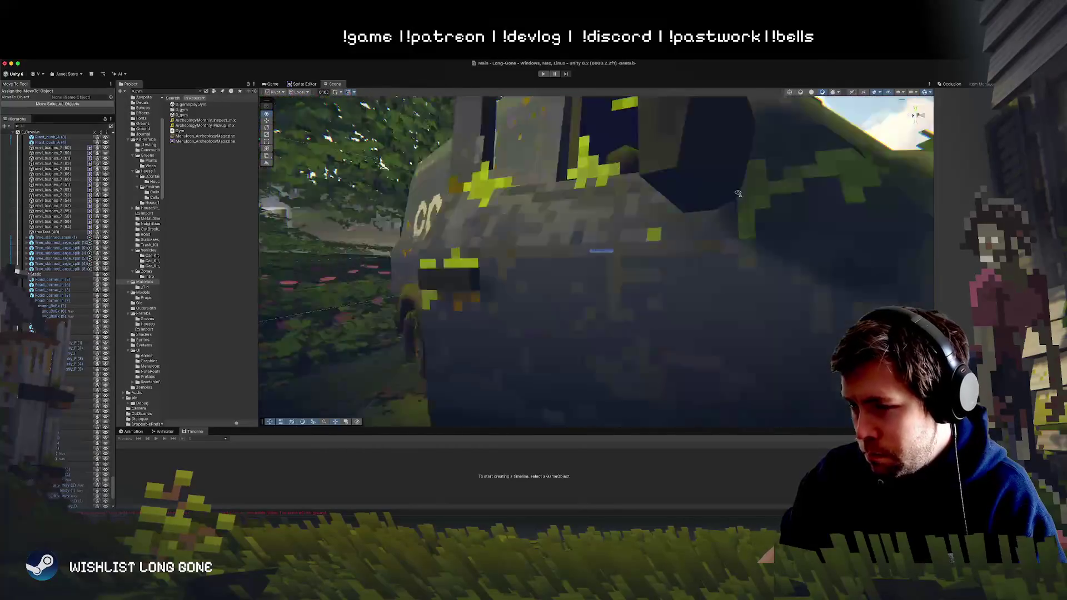
scroll(738, 193, down, 10)
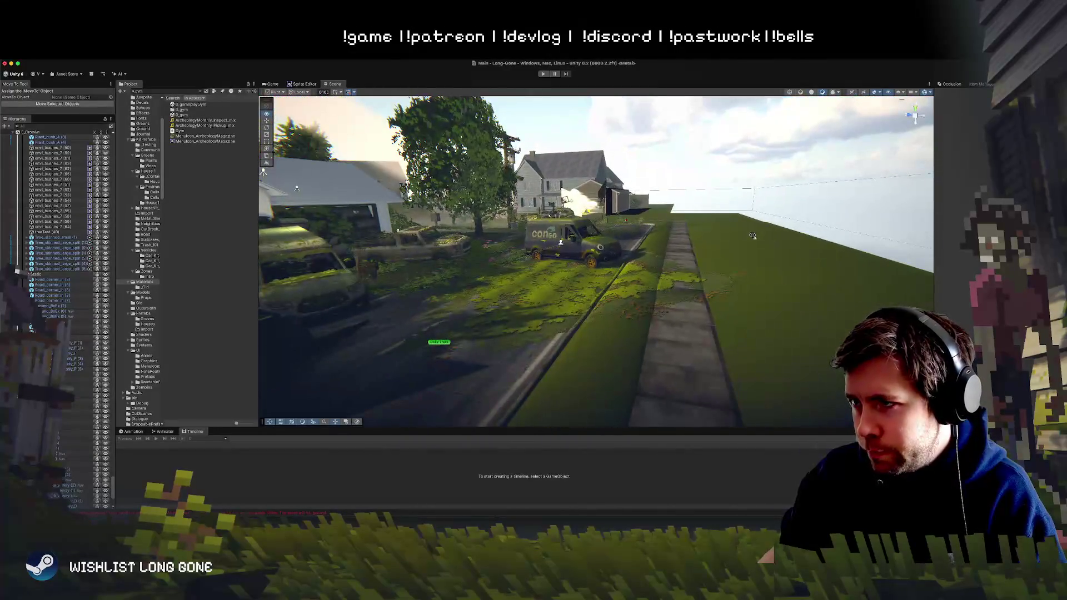
mouse_move(752, 236)
mouse_down()
mouse_move(690, 261)
mouse_move(675, 237)
mouse_move(764, 245)
mouse_up()
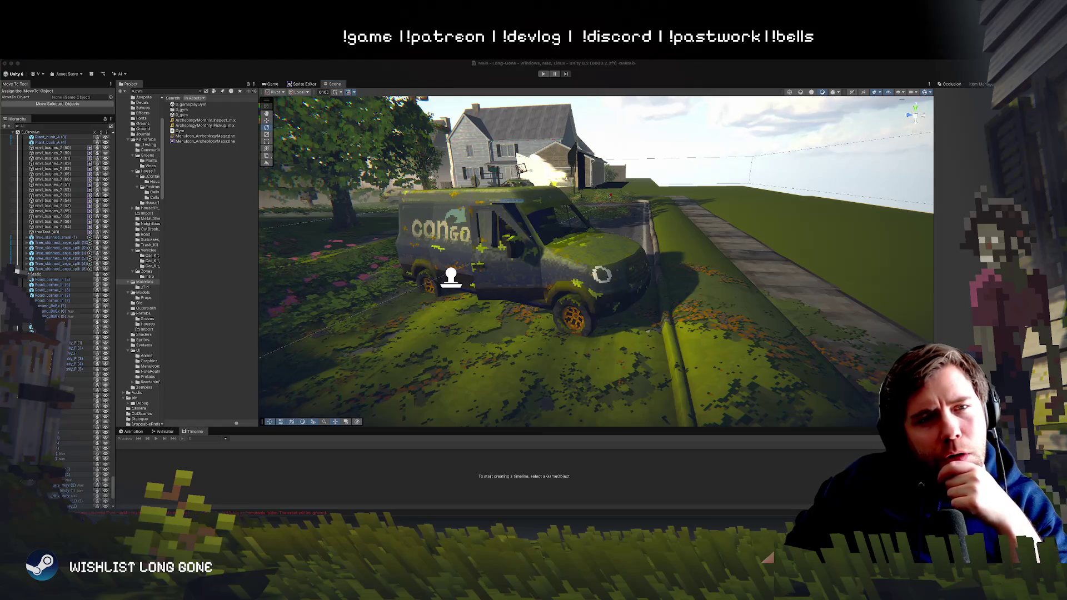
key(super+Tab)
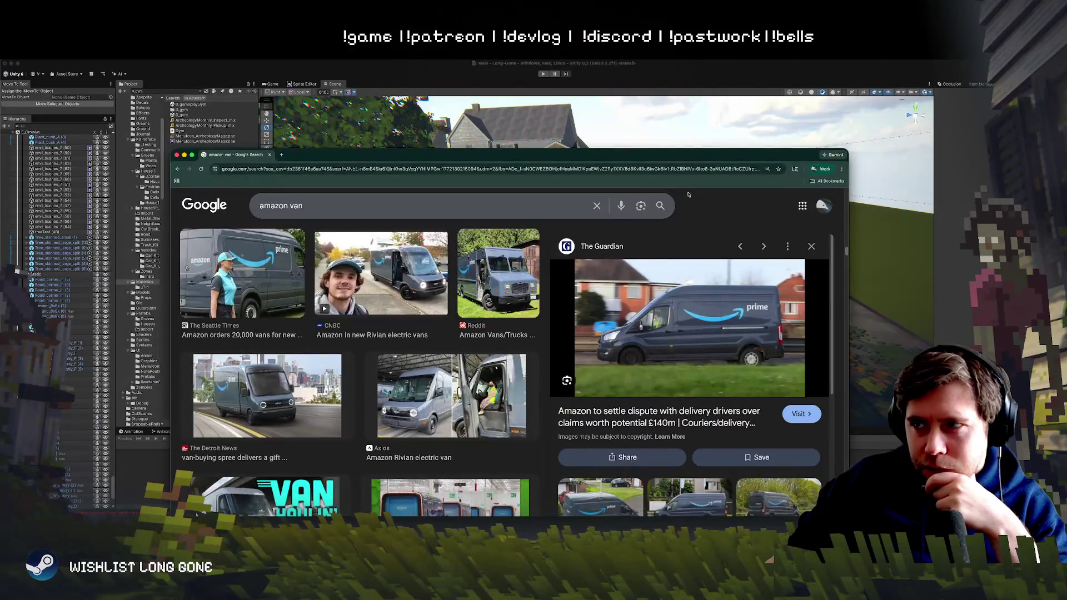
Step: Reposition Chrome and preview the Reddit van photo among the 'amazon van' results
mouse_move(684, 160)
mouse_down()
mouse_move(682, 400)
mouse_move(648, 203)
mouse_move(641, 341)
mouse_move(639, 251)
mouse_move(637, 304)
mouse_up()
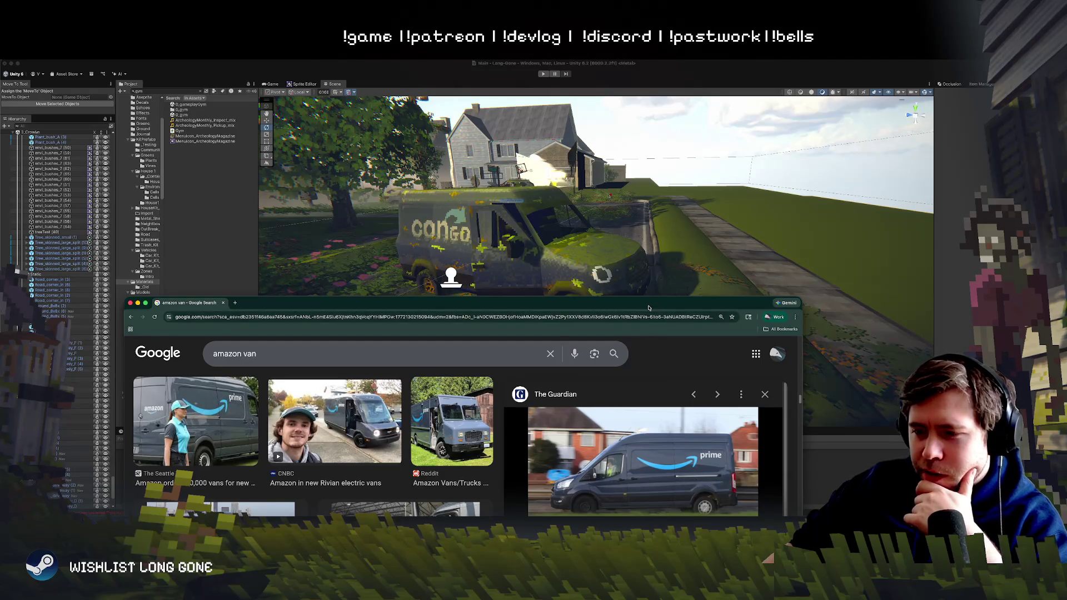
drag(648, 308, 630, 176)
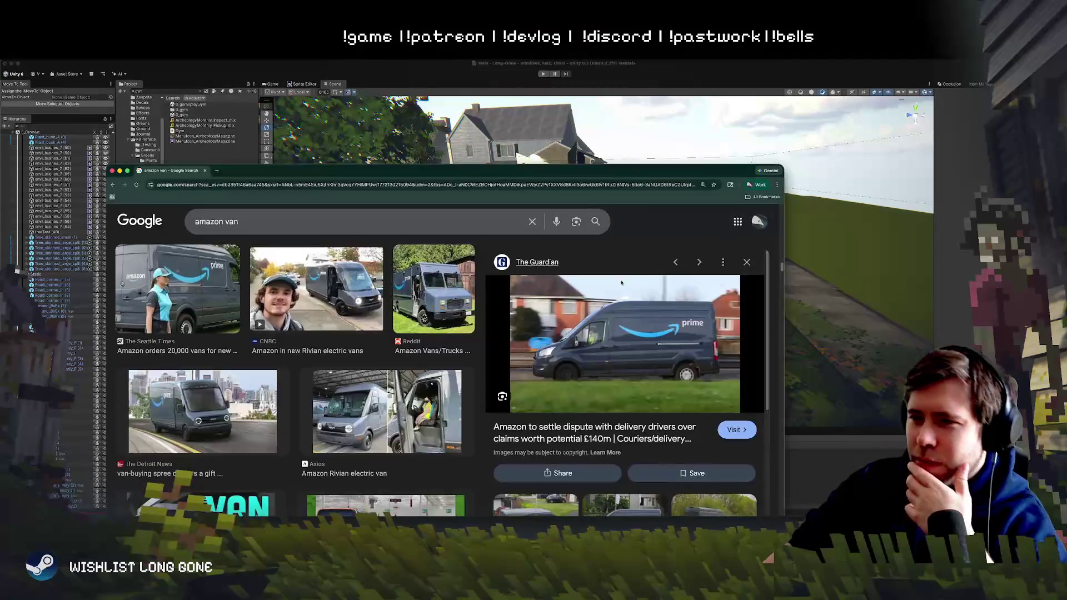
scroll(595, 376, down, 6)
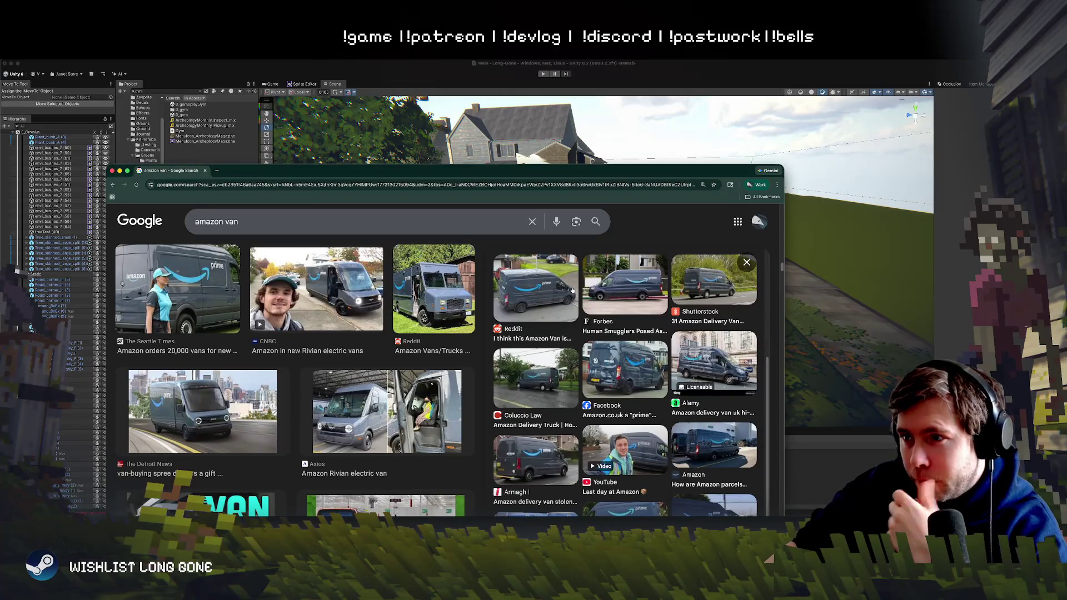
click(530, 297)
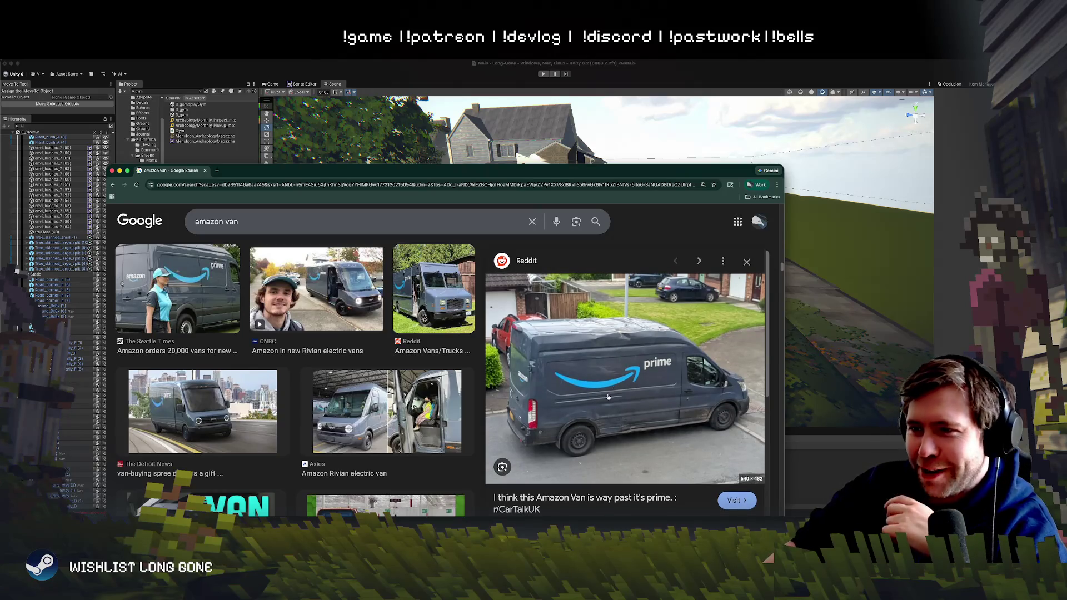
Step: Scroll through the 'amazon van' image grid for more reference photos
scroll(611, 386, down, 10)
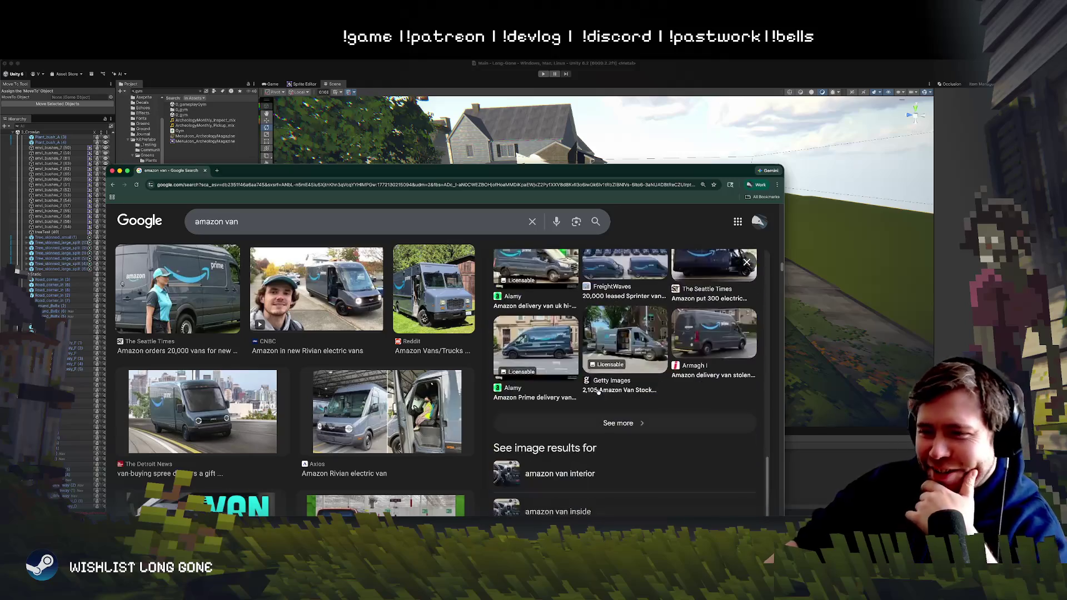
scroll(598, 393, up, 10)
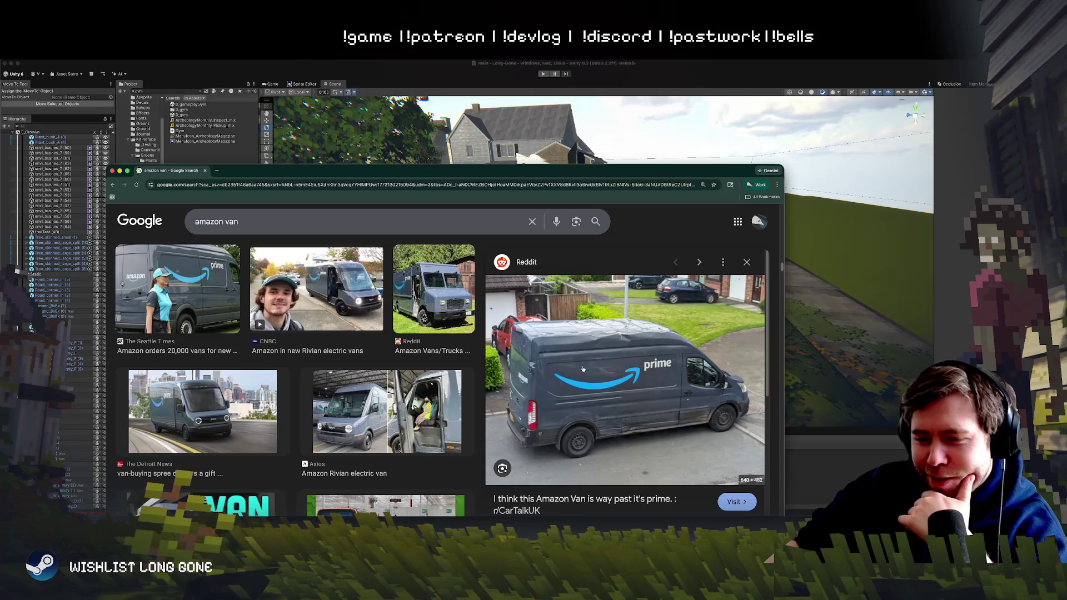
scroll(587, 354, down, 5)
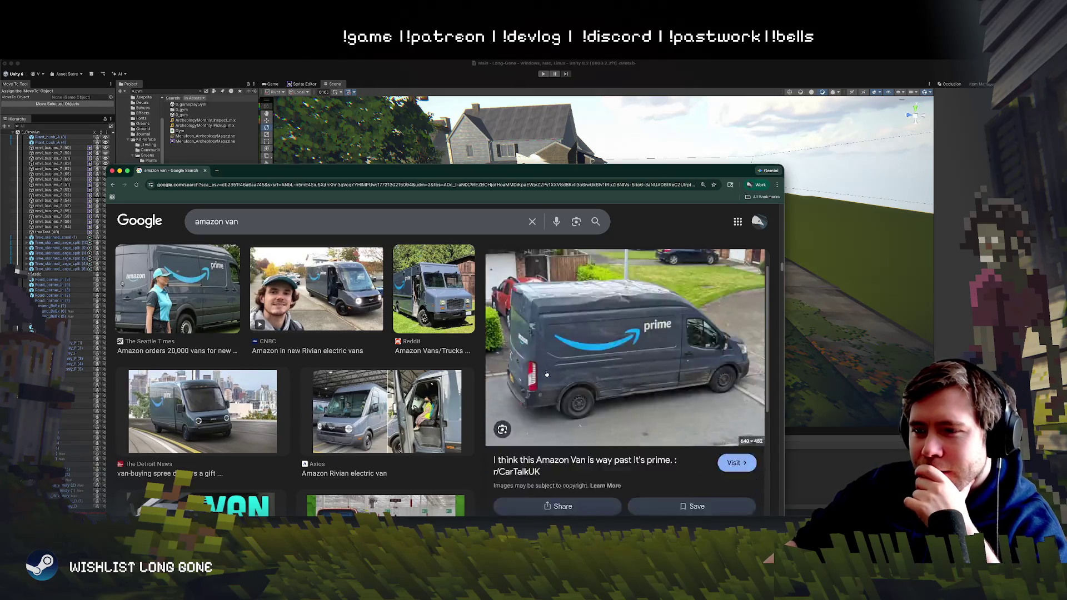
scroll(217, 400, down, 5)
scroll(217, 400, down, 5)
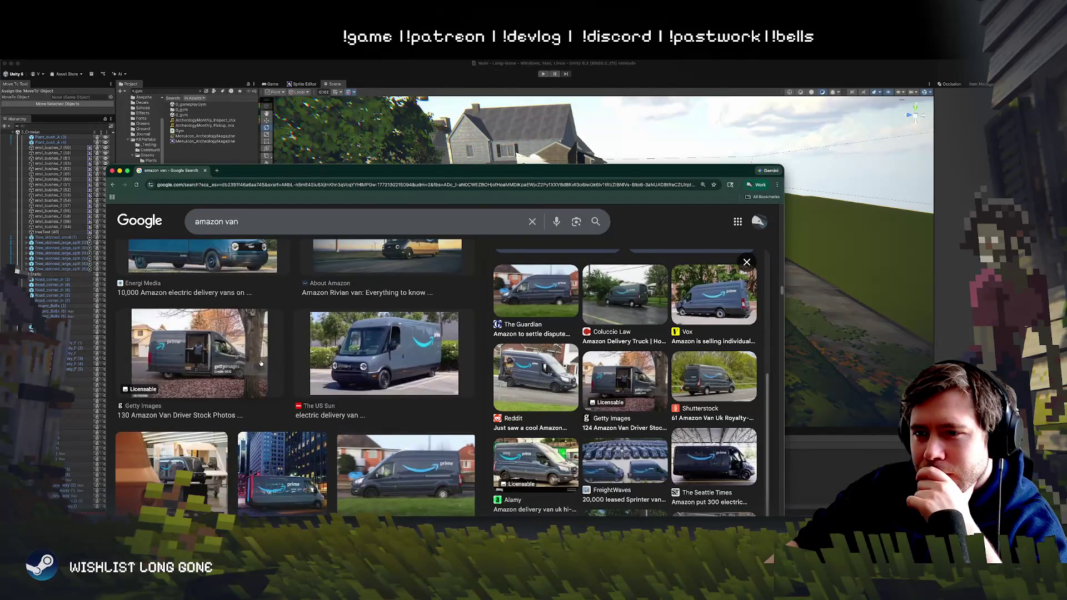
scroll(261, 363, down, 3)
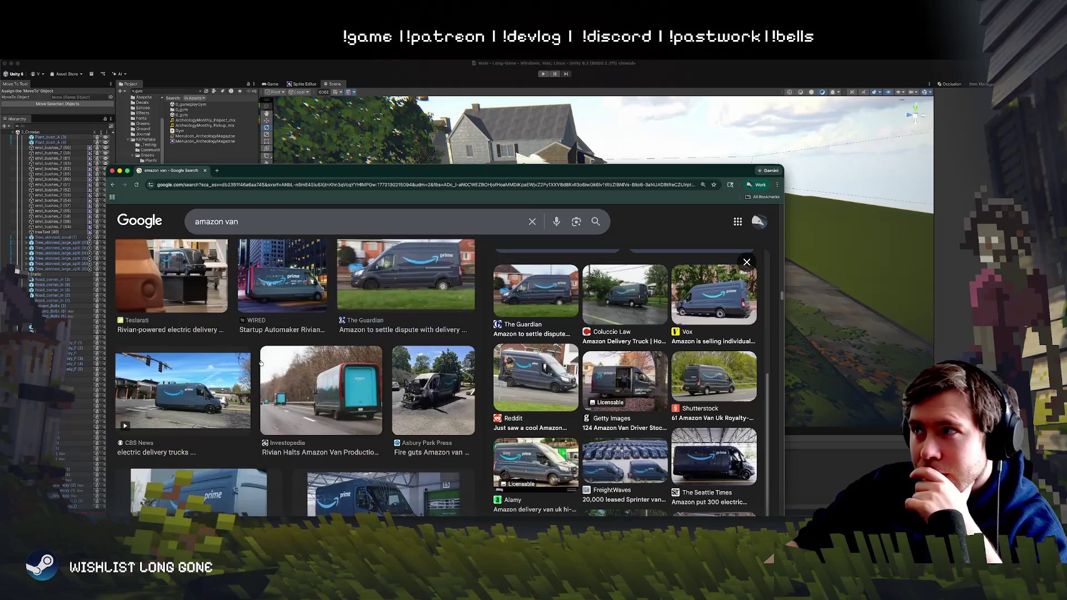
scroll(260, 363, down, 4)
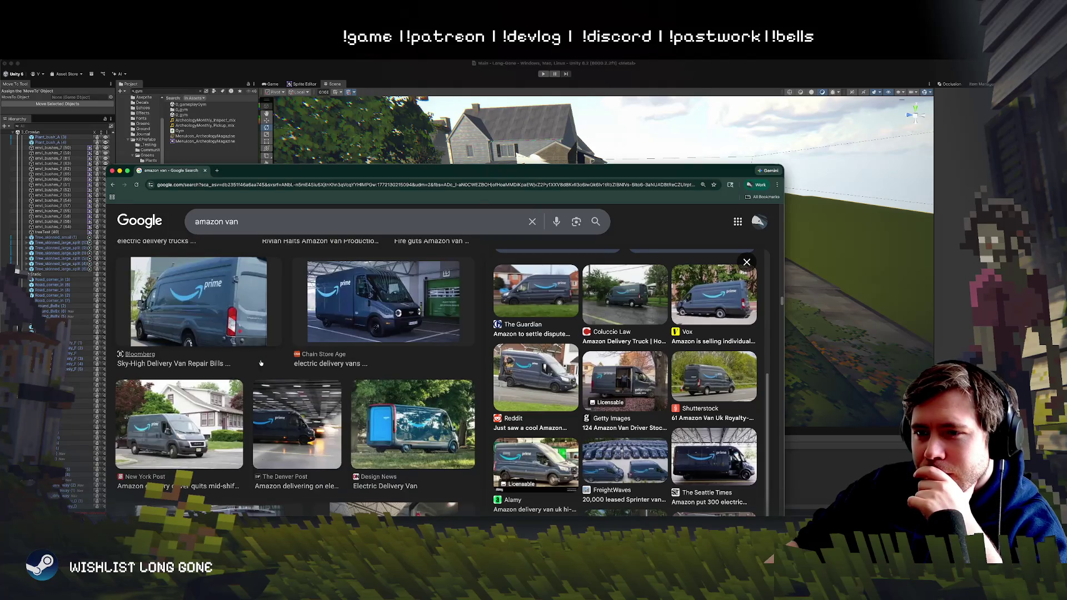
scroll(261, 363, down, 1)
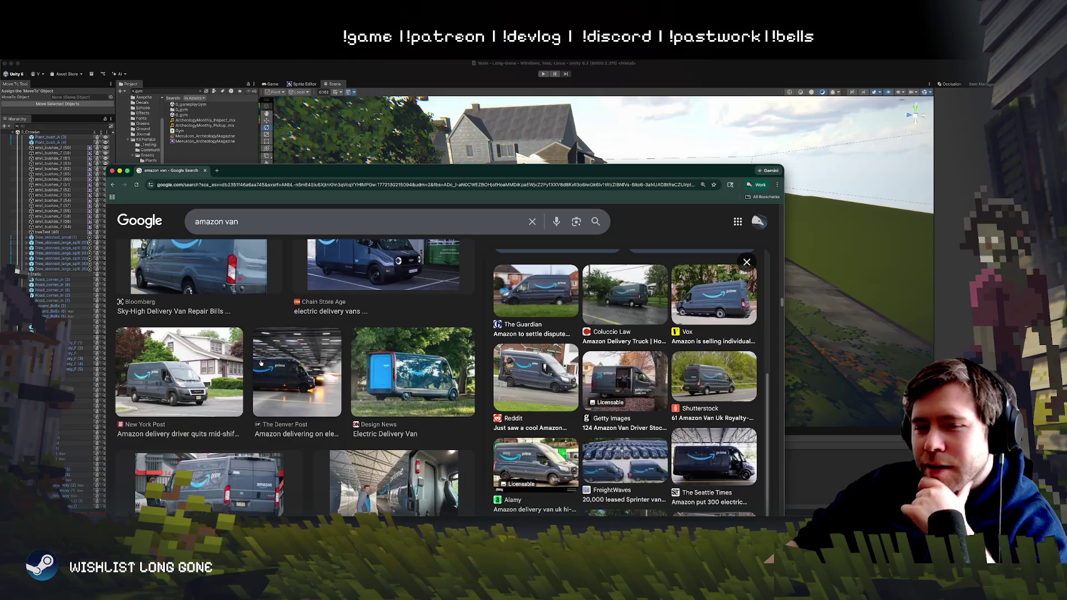
scroll(272, 356, down, 5)
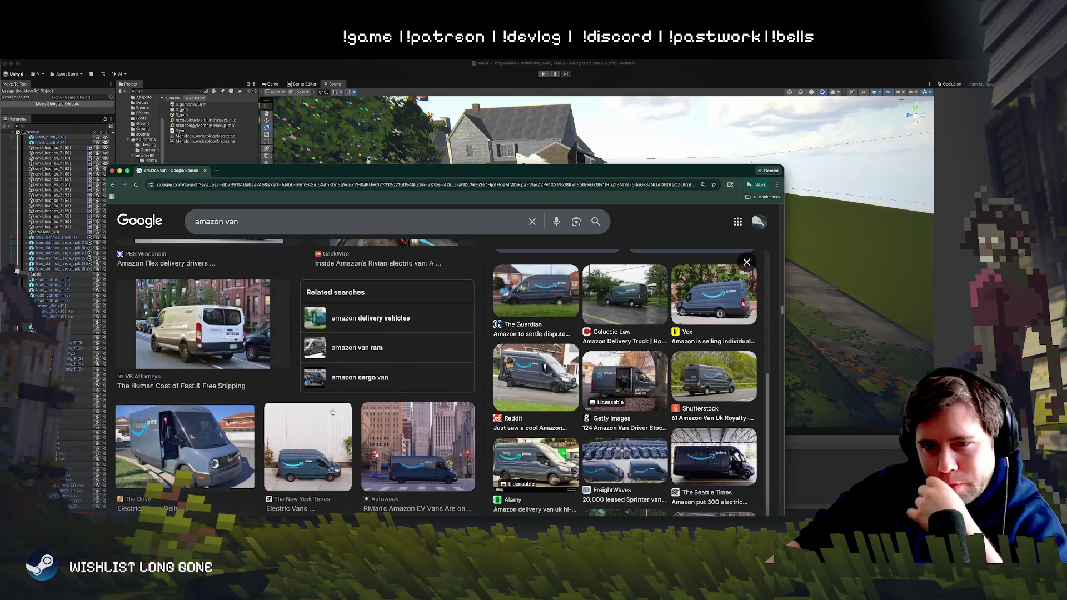
scroll(332, 412, down, 5)
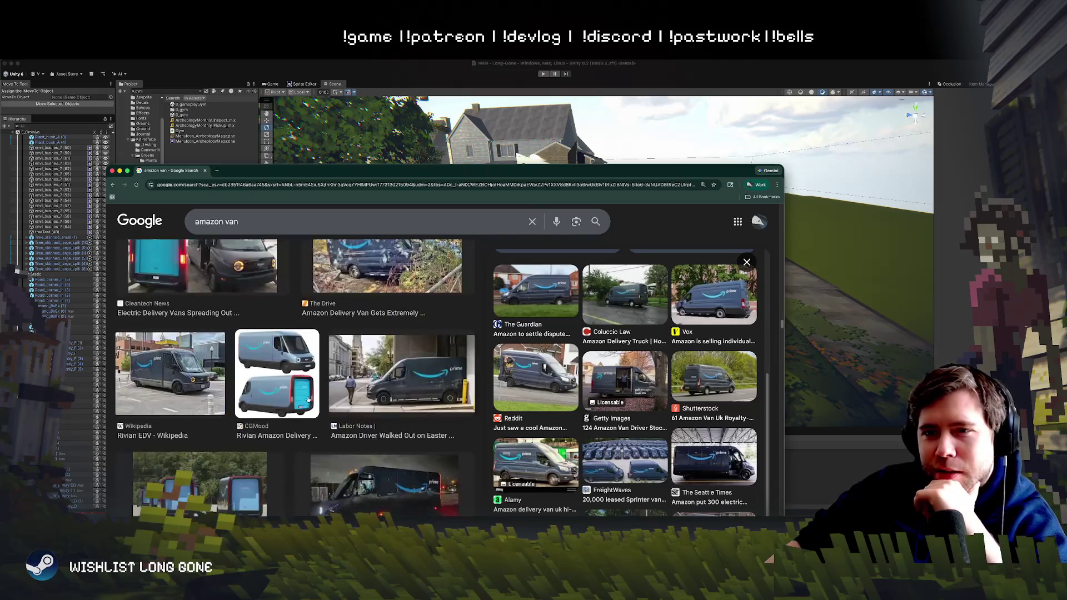
scroll(308, 399, up, 4)
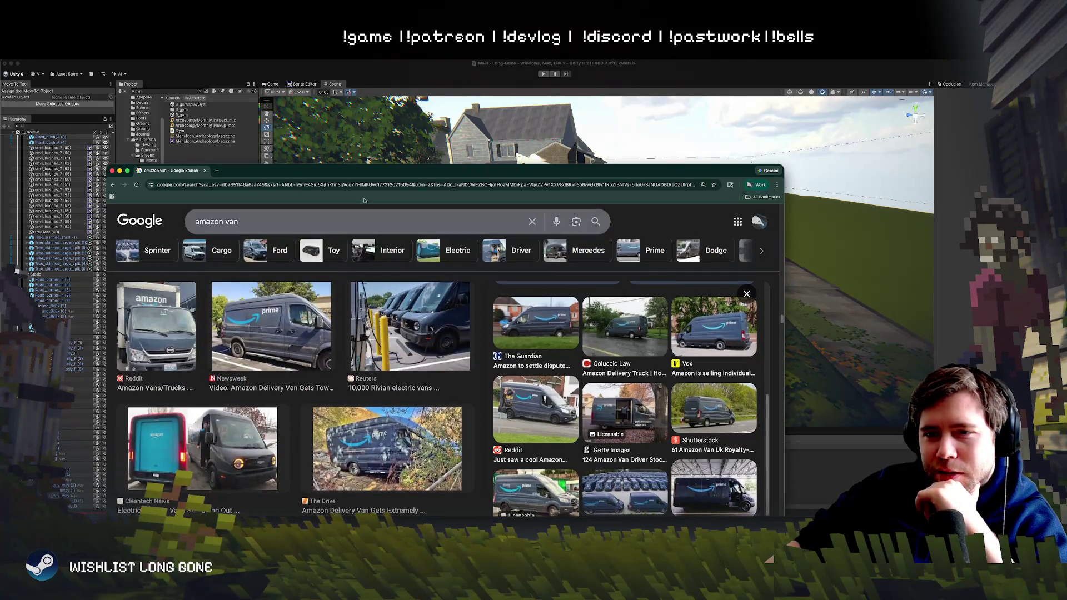
key(super+Tab)
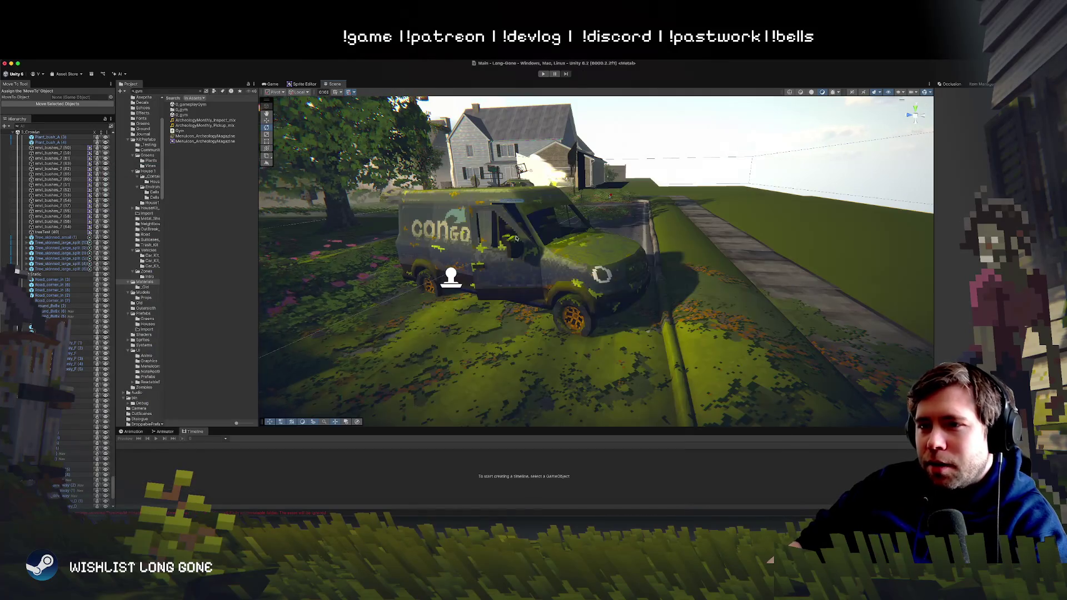
Step: Orbit around the van and select the Side_Door mesh with the PRIMA lettering
mouse_move(478, 263)
mouse_down()
mouse_move(270, 252)
mouse_move(524, 289)
mouse_up()
click(524, 288)
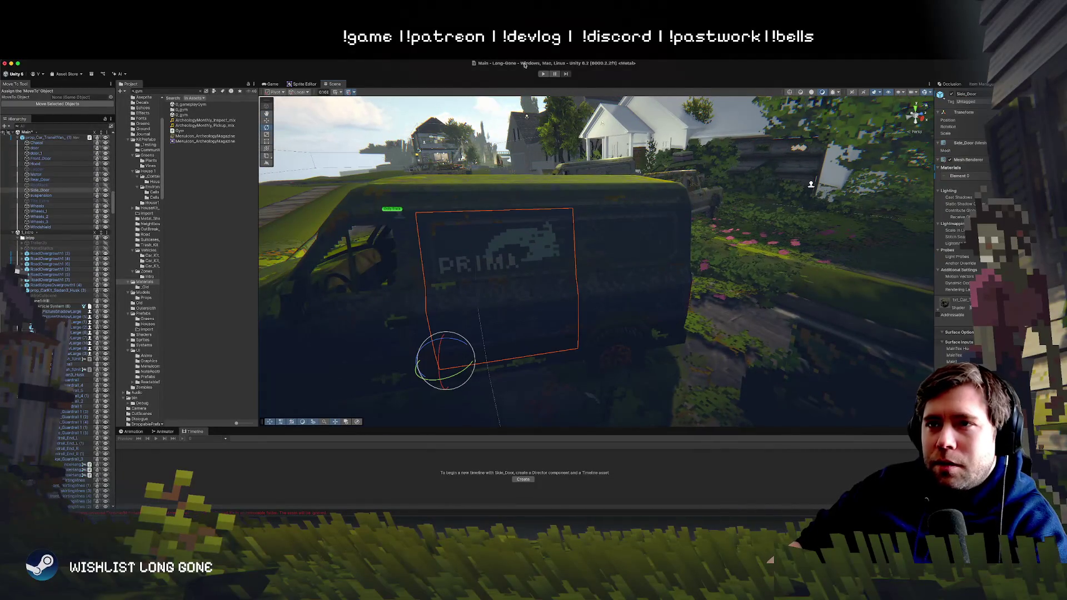
mouse_move(452, 67)
mouse_down()
mouse_move(475, 190)
mouse_move(432, 79)
mouse_up()
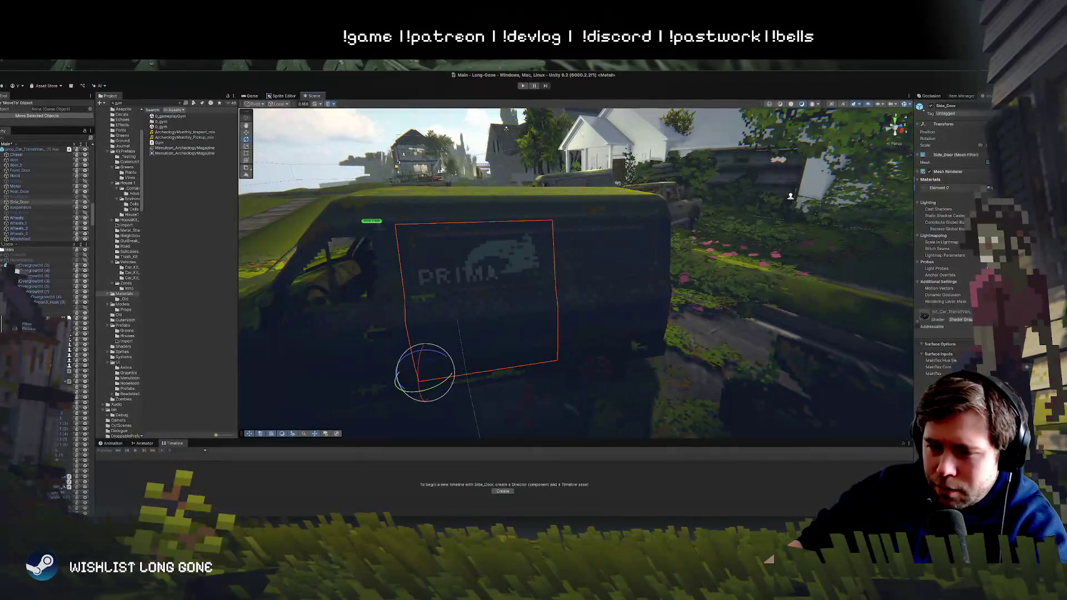
key(super+Tab)
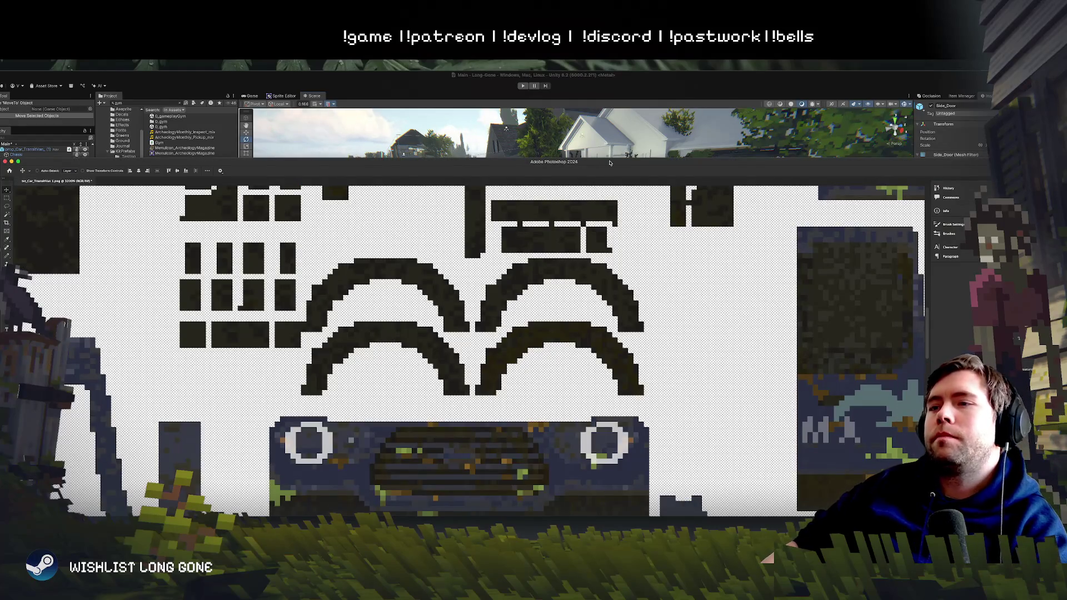
Step: Maximize Photoshop and zoom out to survey the whole van texture sheet
double_click(610, 163)
scroll(542, 221, down, 3)
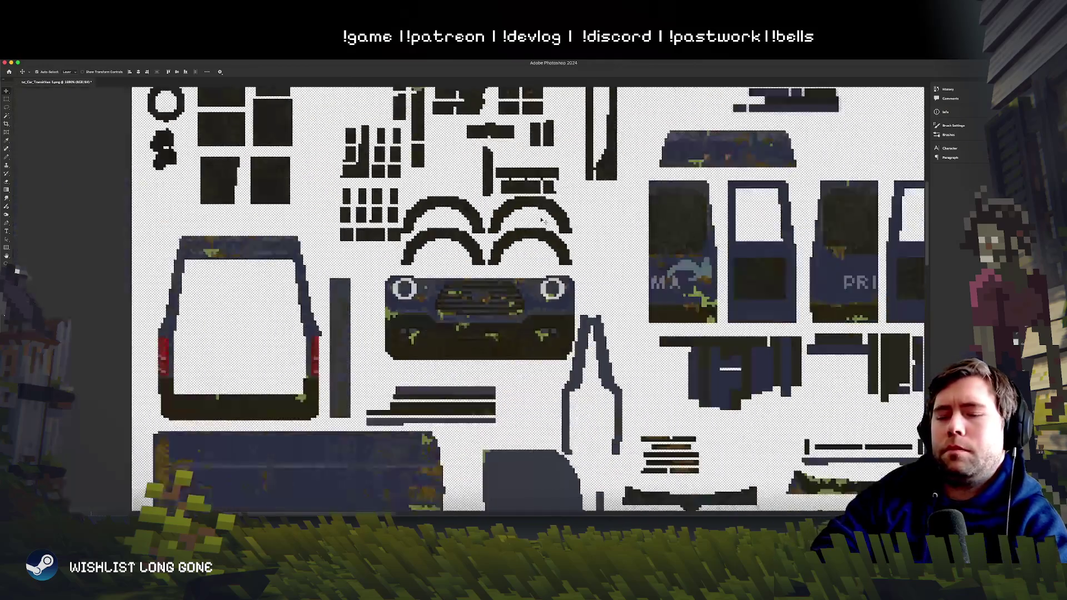
scroll(542, 221, down, 3)
scroll(542, 221, up, 3)
key(ctrl+z)
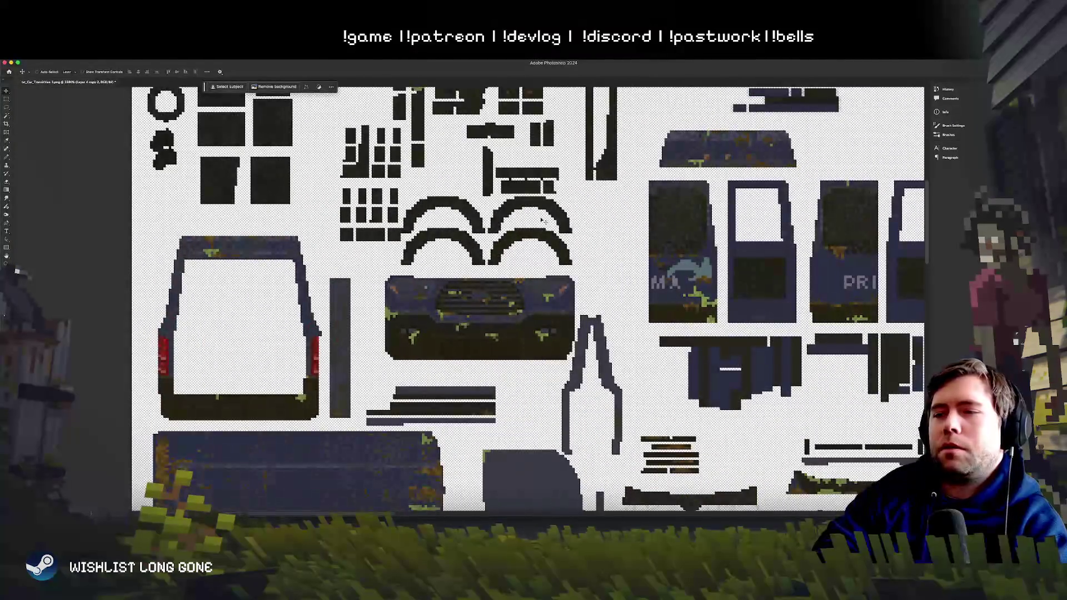
scroll(542, 221, down, 5)
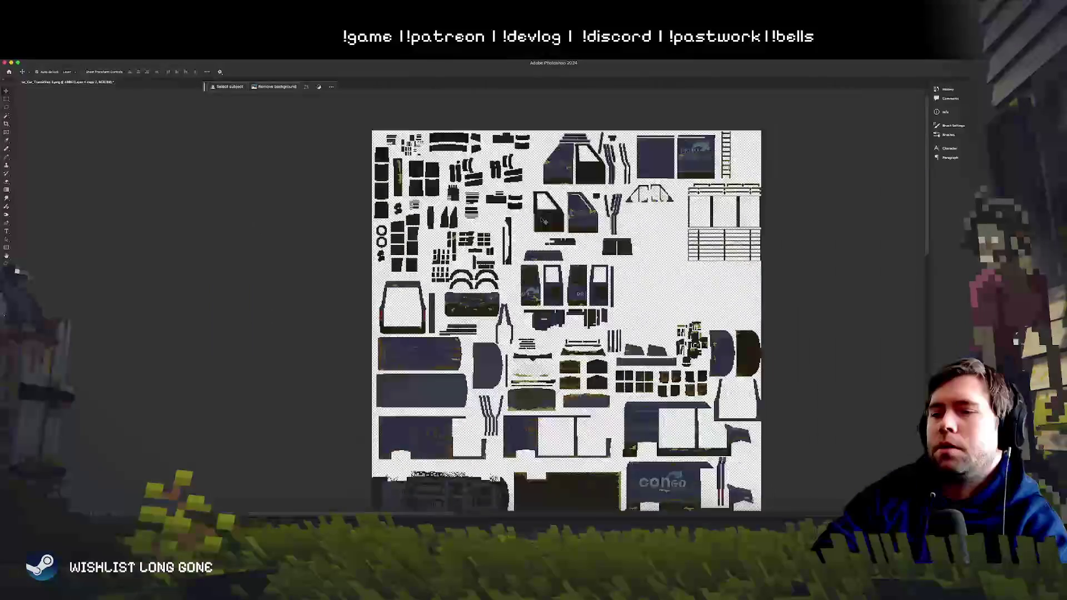
scroll(542, 222, up, 1)
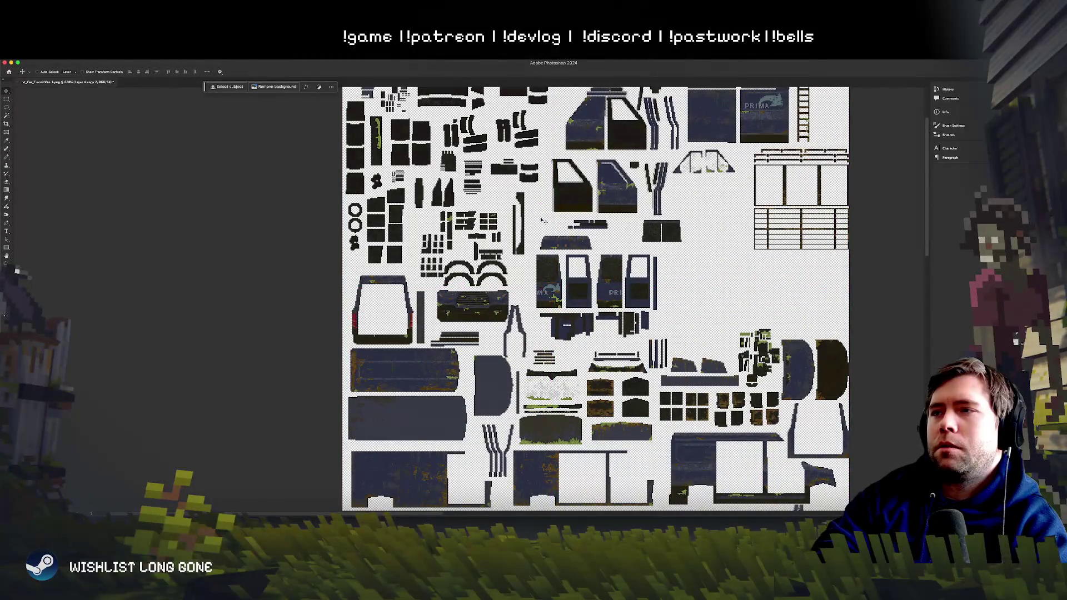
scroll(542, 221, up, 2)
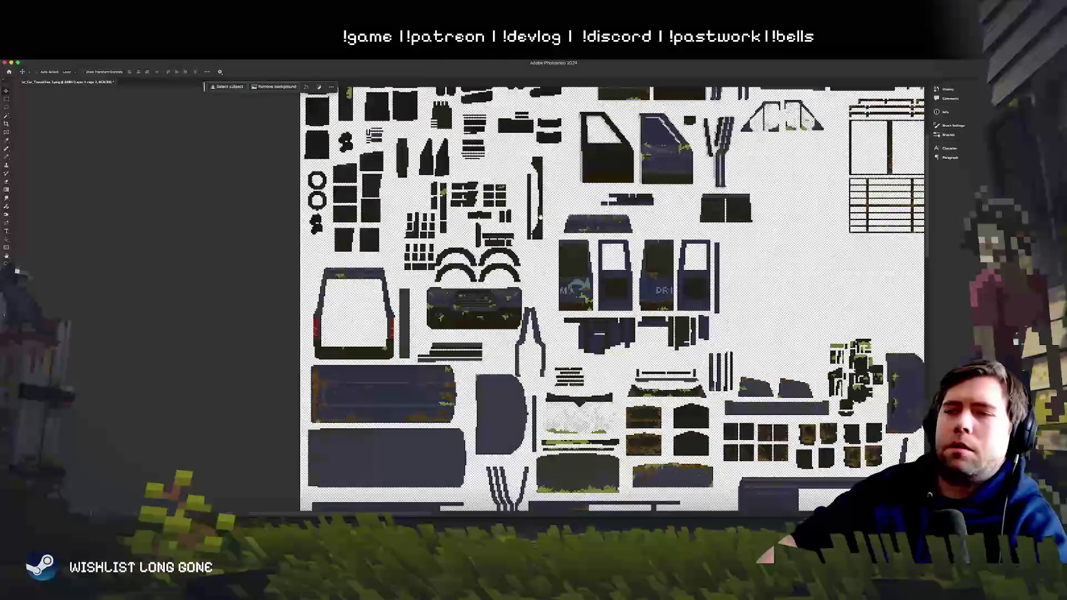
mouse_move(628, 73)
mouse_down()
mouse_move(560, 269)
mouse_move(504, 56)
mouse_move(494, 109)
mouse_up()
Step: Zoom in to about 6400% on the van's blue side panel
scroll(531, 189, down, 15)
scroll(531, 189, left, 10)
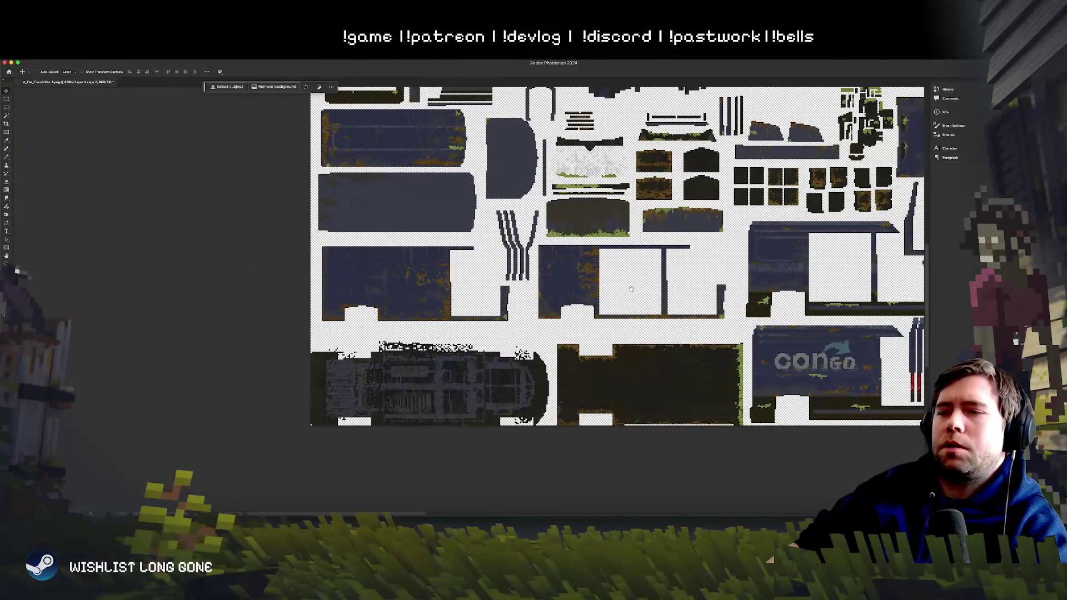
drag(631, 289, 611, 295)
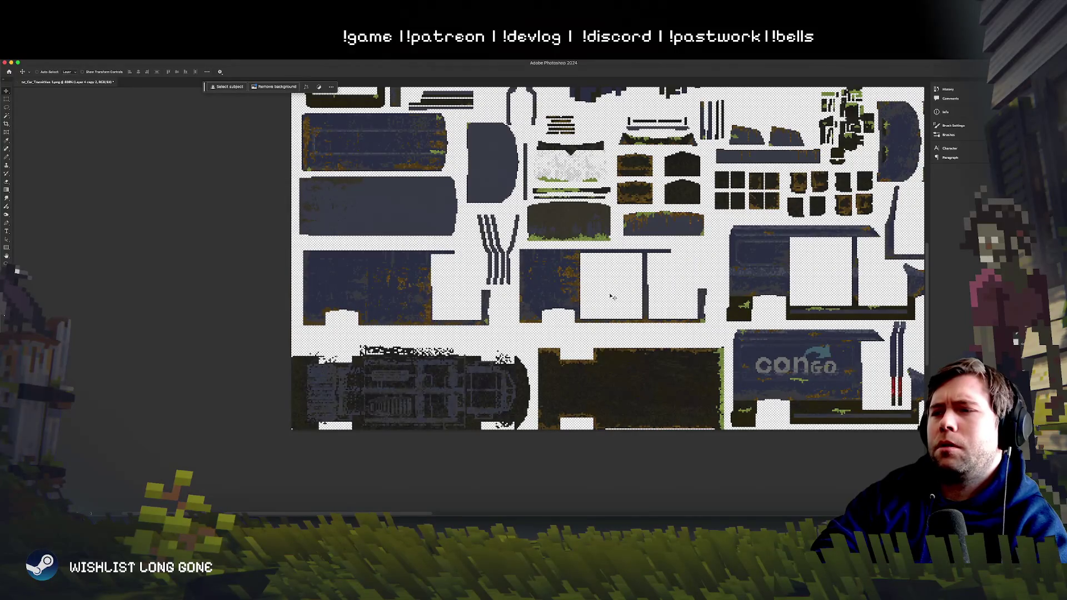
key(super+equal)
key(super+equal)
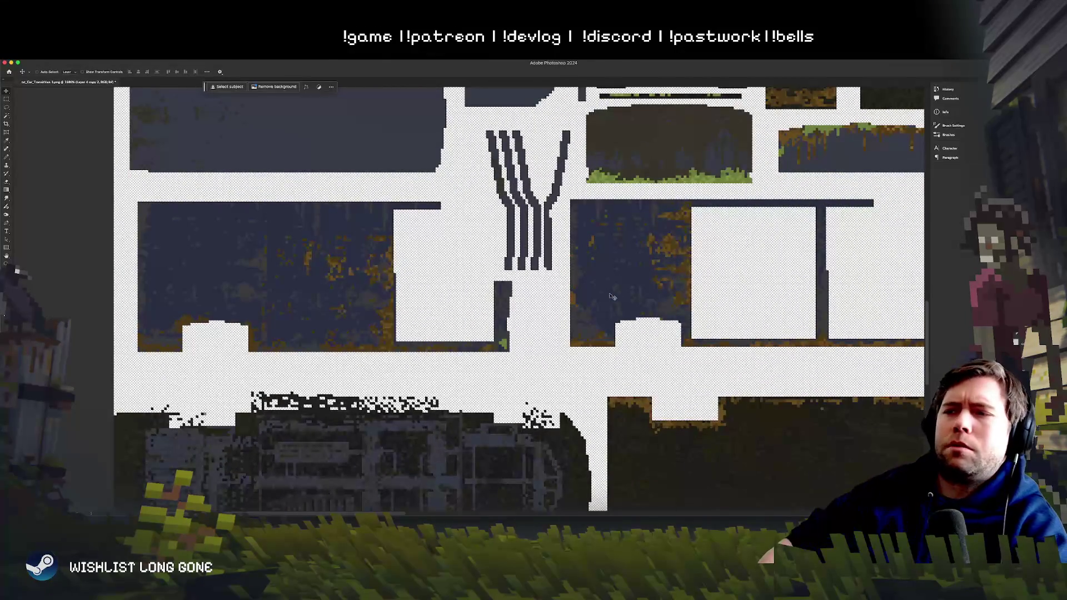
scroll(617, 272, right, 5)
scroll(562, 266, up, 1)
mouse_move(504, 266)
mouse_down()
mouse_move(521, 362)
mouse_move(581, 461)
mouse_up()
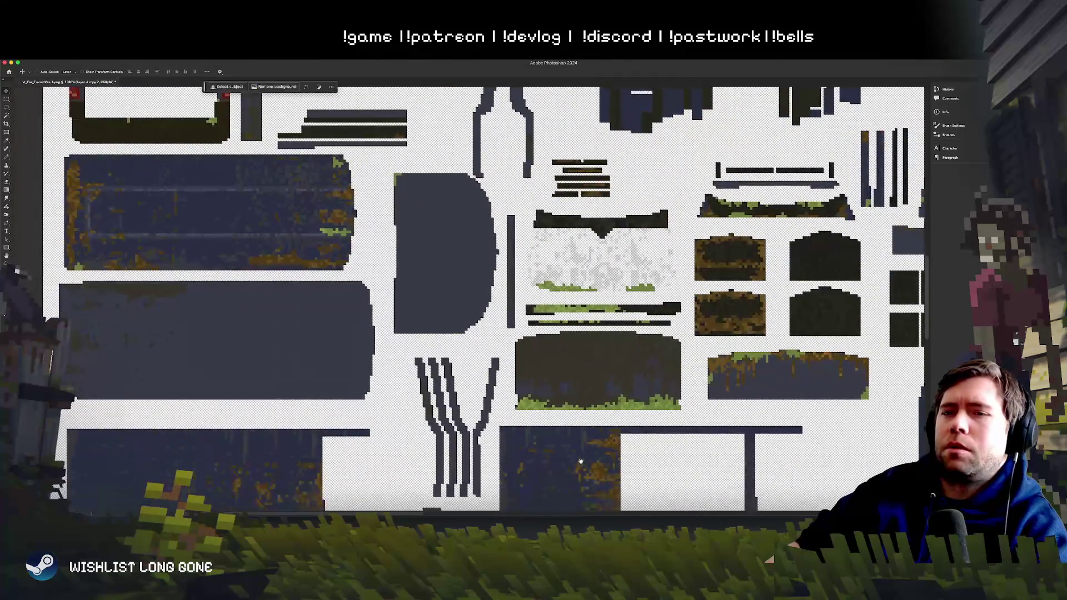
scroll(383, 332, right, 20)
scroll(382, 332, down, 7)
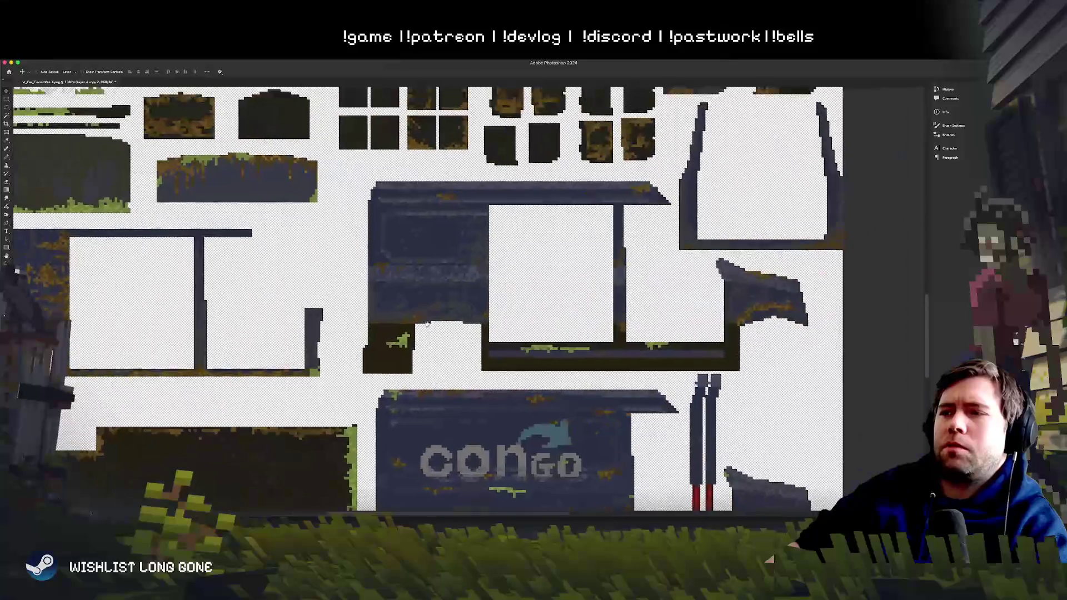
scroll(385, 314, up, 5)
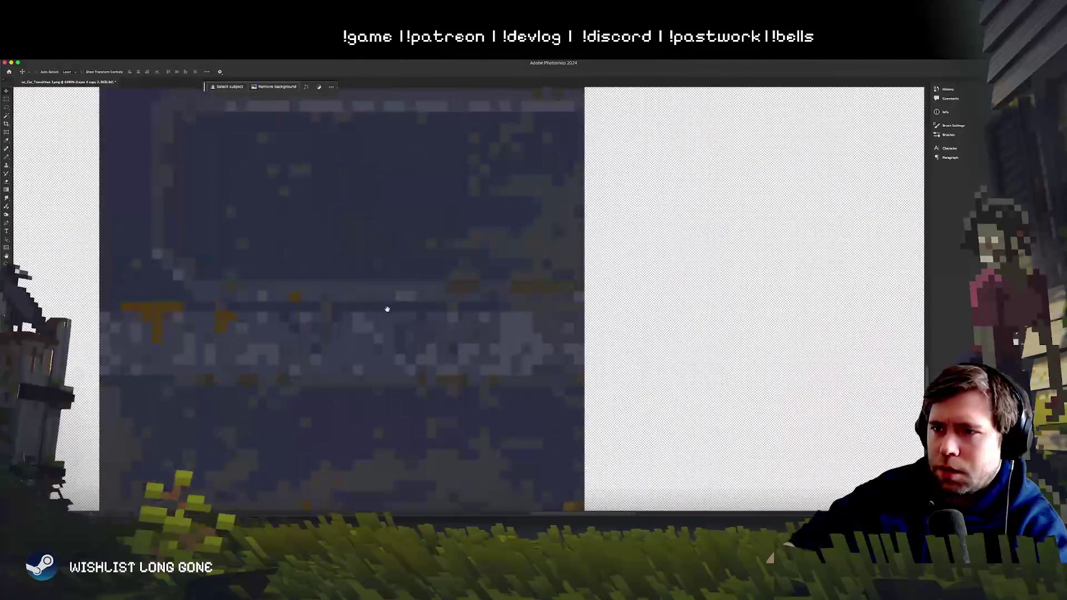
Step: On a new layer, pencil a straight white line across the van's navy side panel
right_click(442, 268)
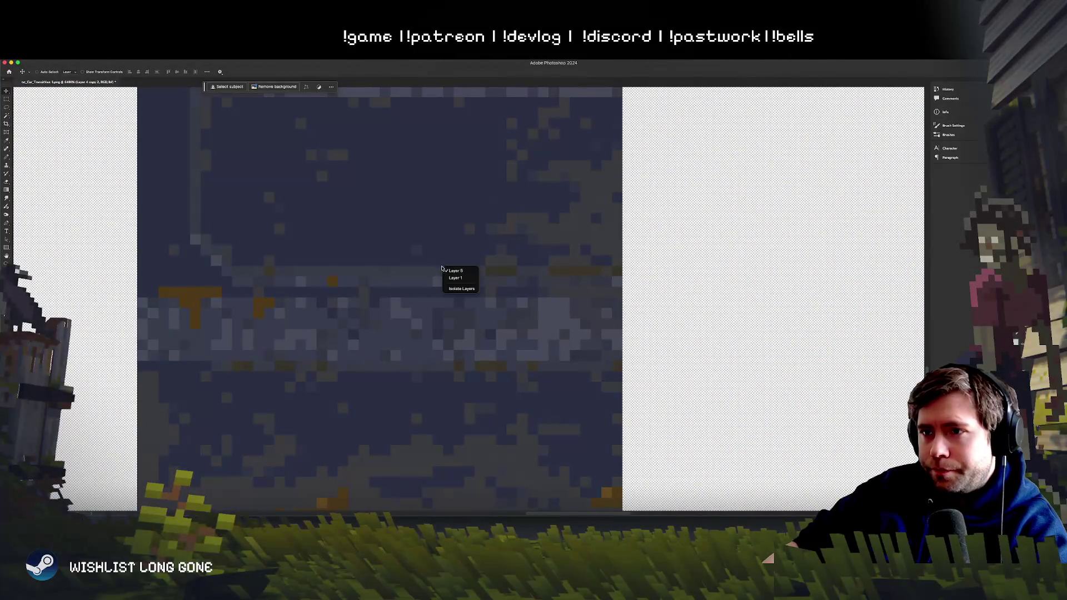
click(306, 255)
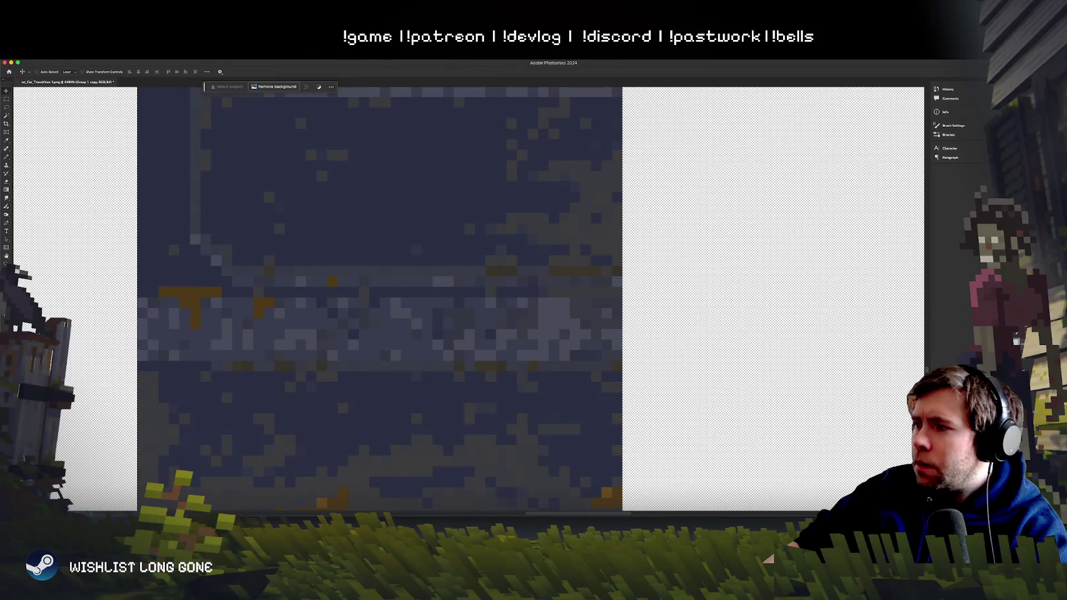
click(493, 200)
key(b)
right_click(446, 236)
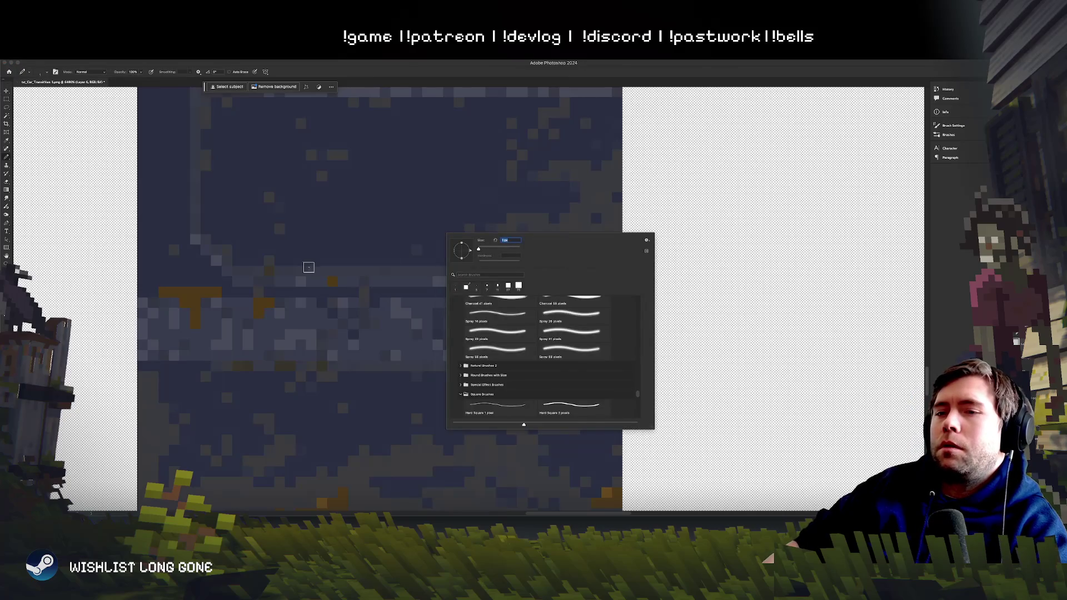
key(Return)
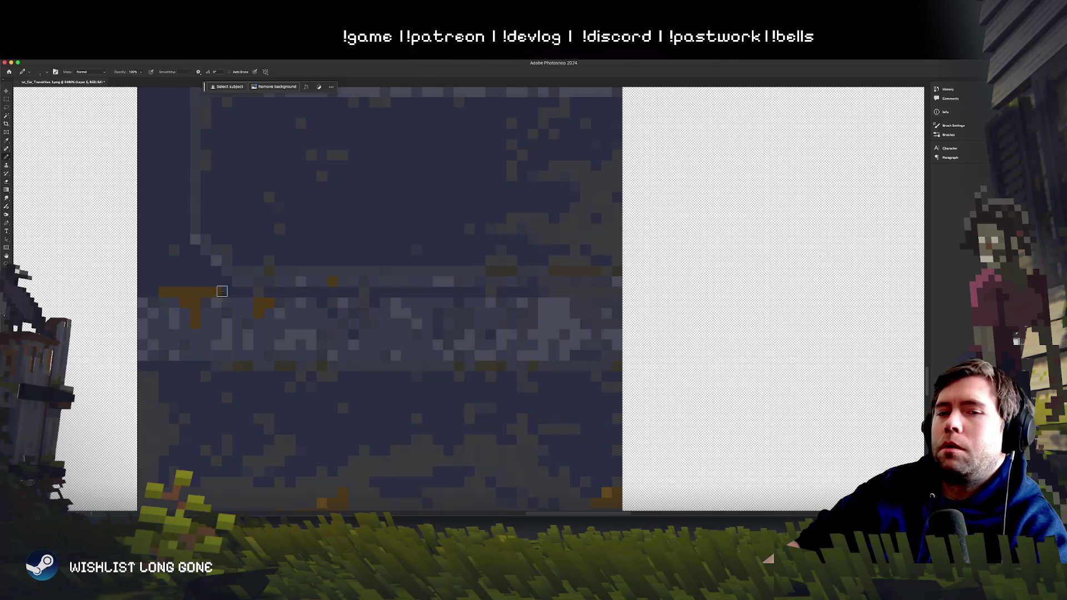
drag(195, 293, 587, 305)
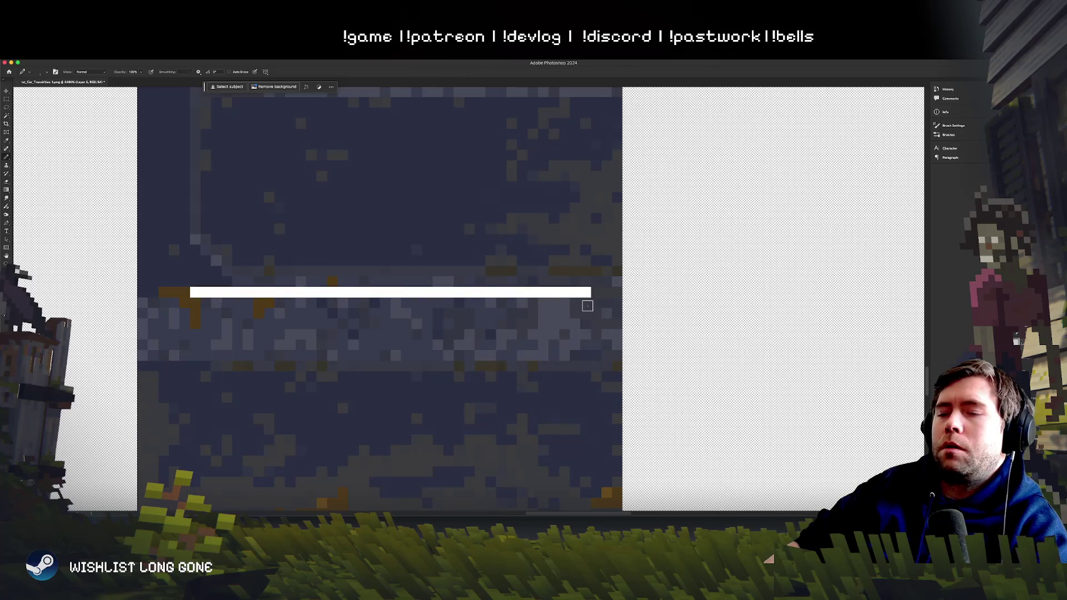
key(ctrl+z)
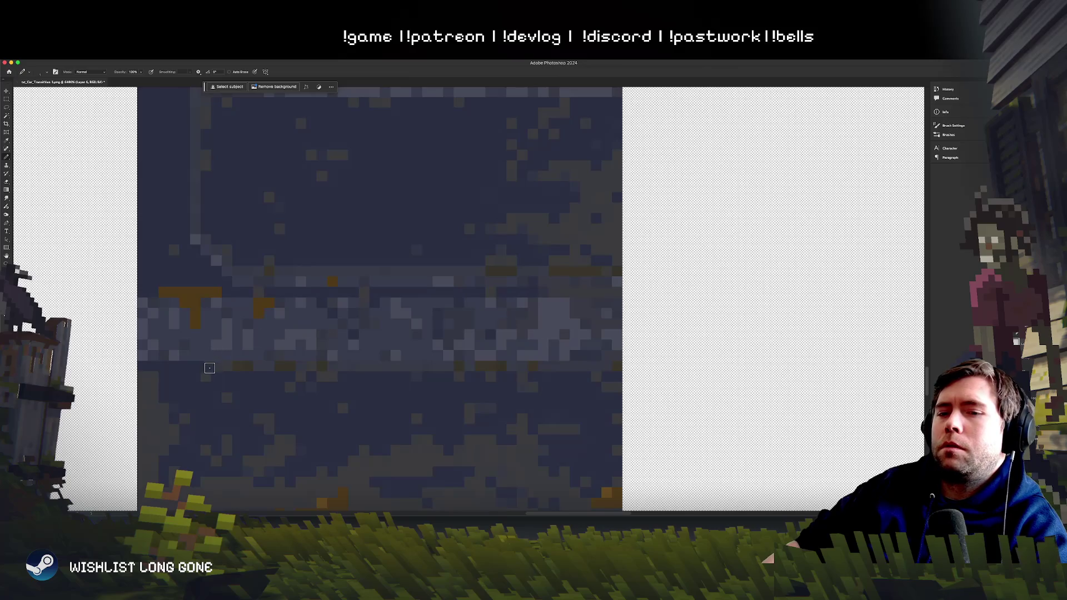
drag(210, 368, 586, 376)
scroll(719, 352, down, 5)
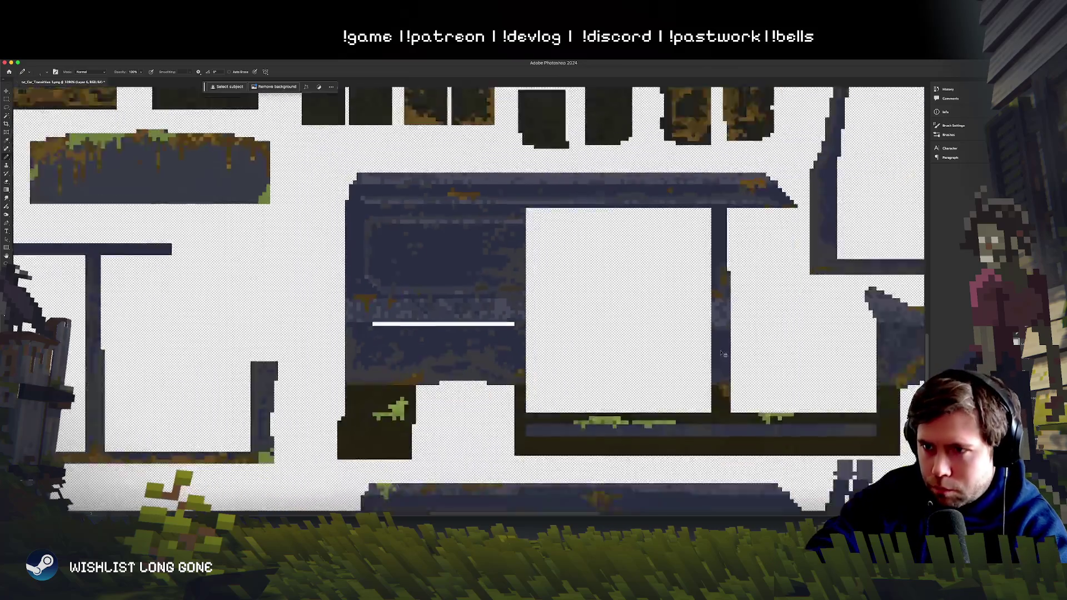
Step: Thicken the white line into a stripe with a second painted row
scroll(719, 350, up, 3)
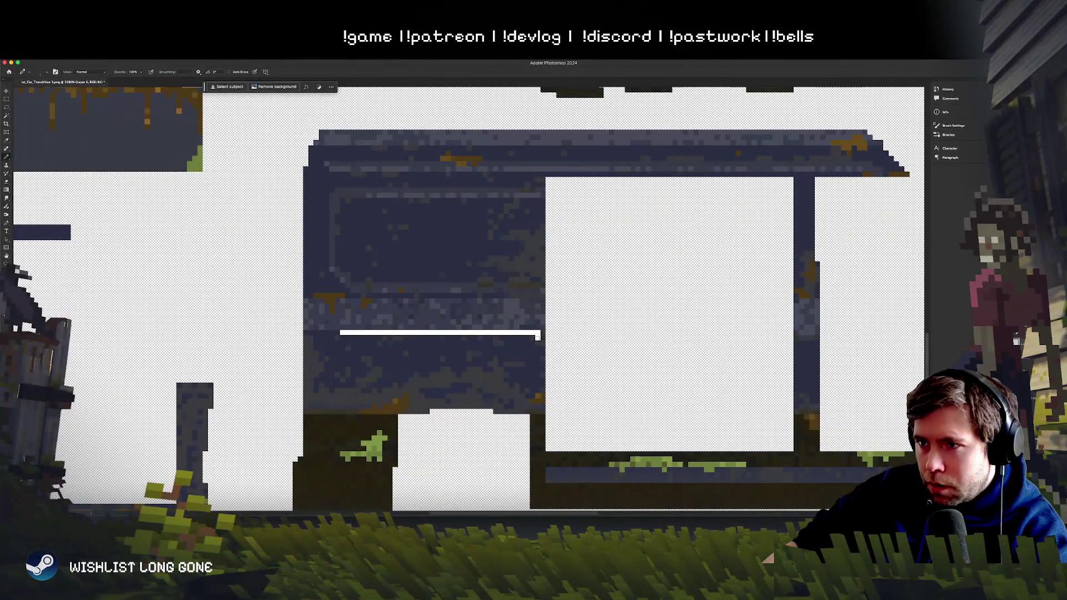
drag(537, 337, 375, 338)
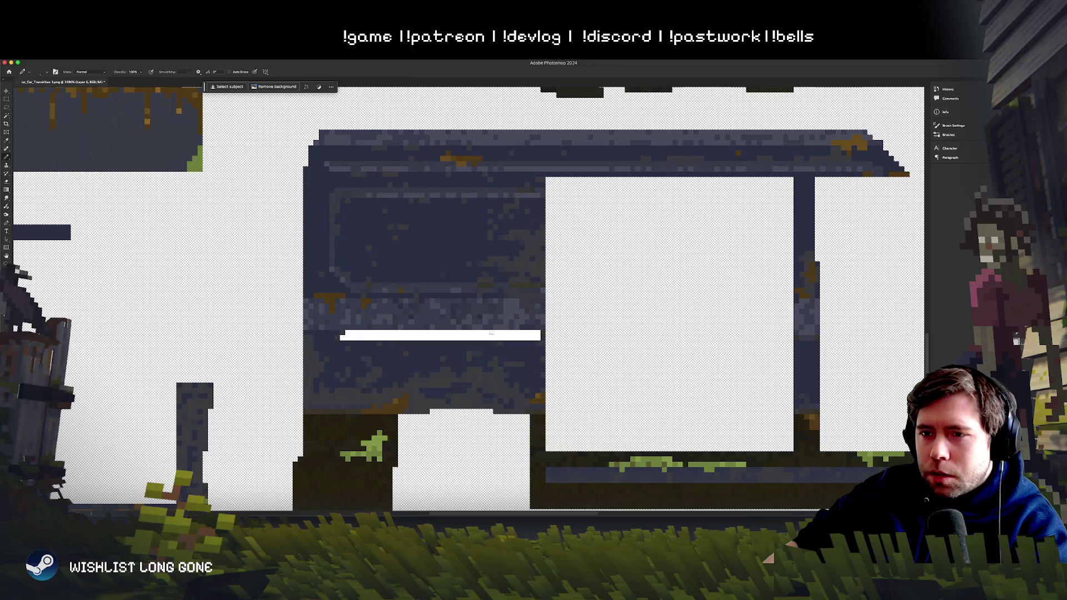
key(ctrl+z)
key(ctrl+shift+z)
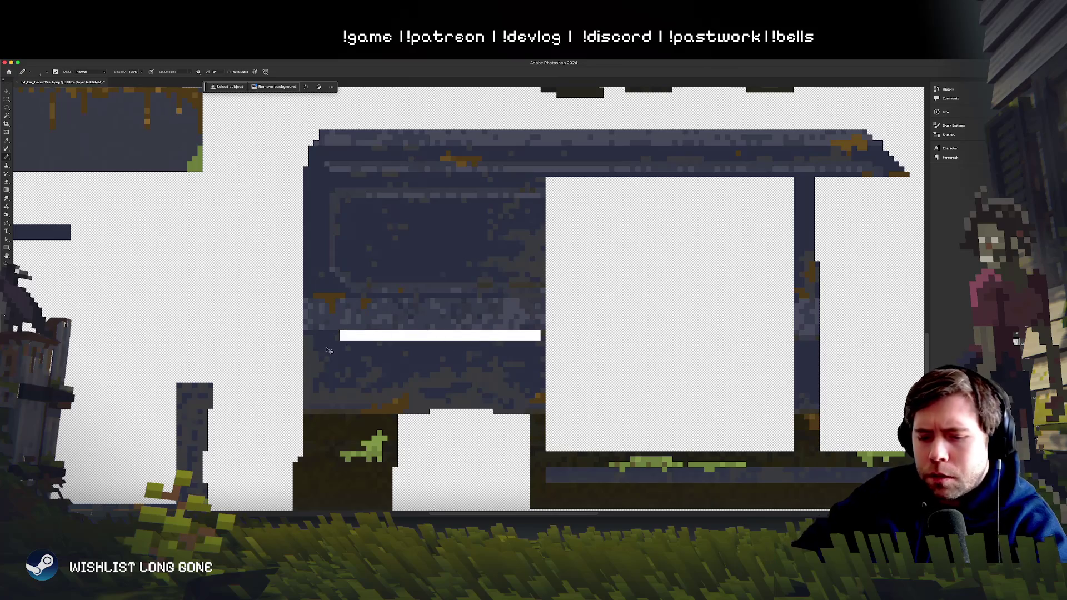
Step: Darken the stripe to grey with Hue/Saturation Lightness -49, then pencil orange rust flecks
key(ctrl+u)
drag(644, 249, 637, 250)
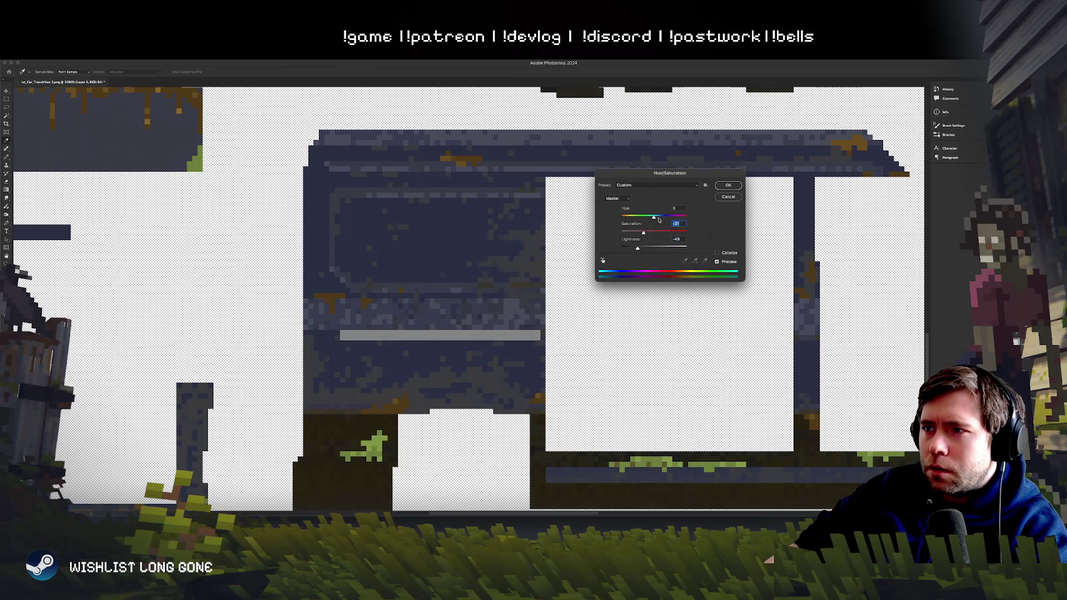
click(731, 187)
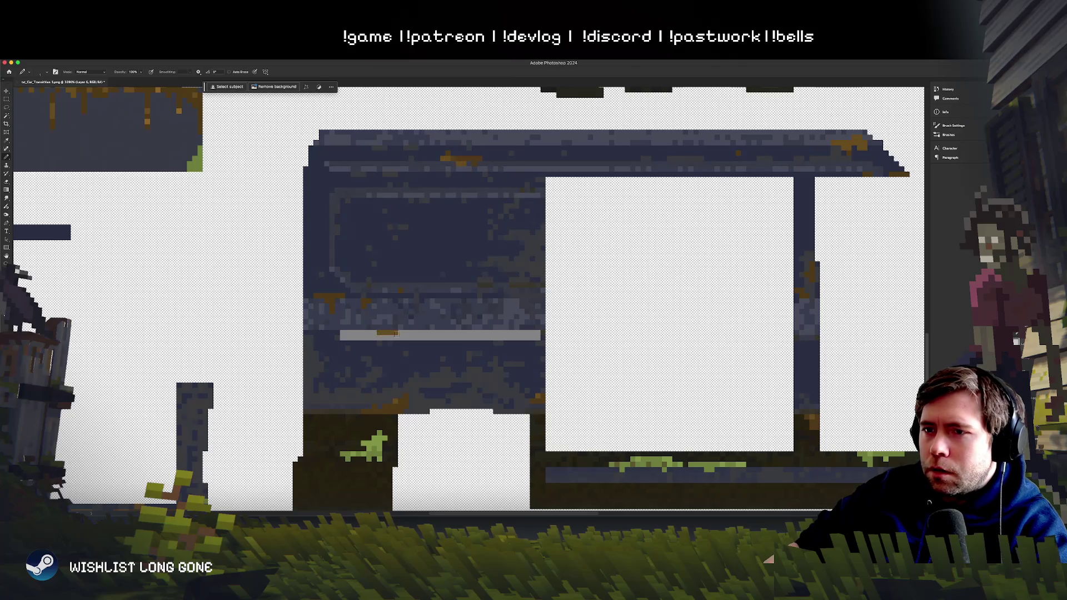
drag(492, 332, 526, 333)
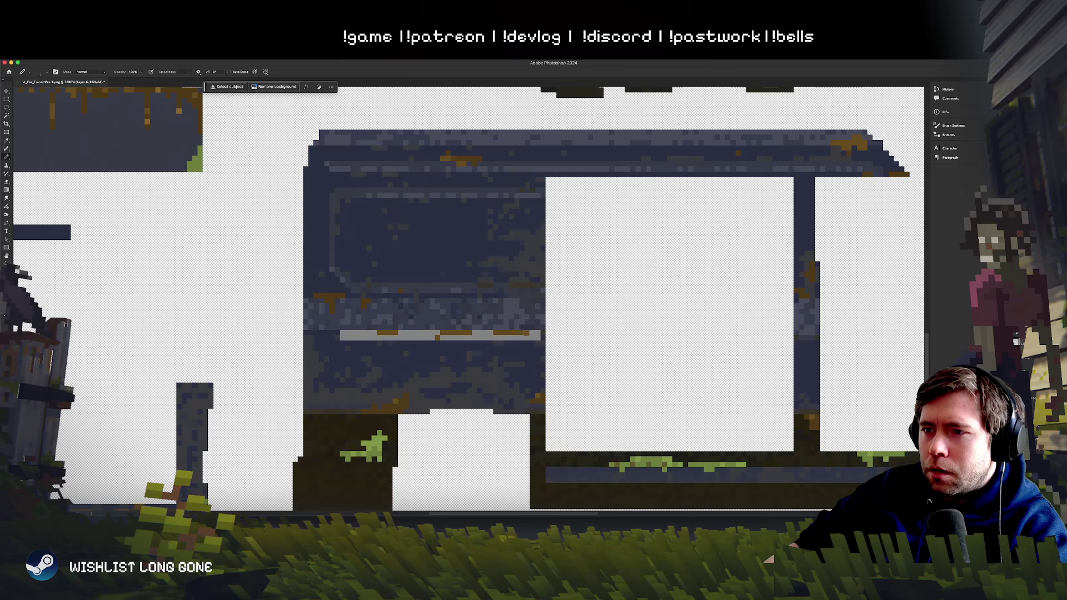
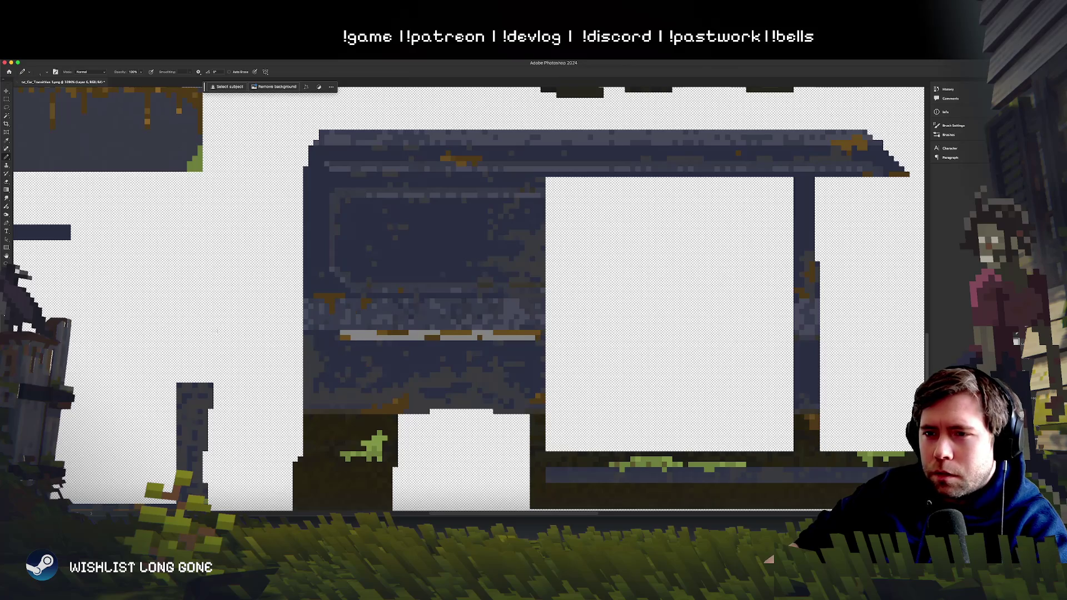
Step: Set the foreground to dark blue-grey 1f2330 and pencil a row beneath the light stripe
key(c)
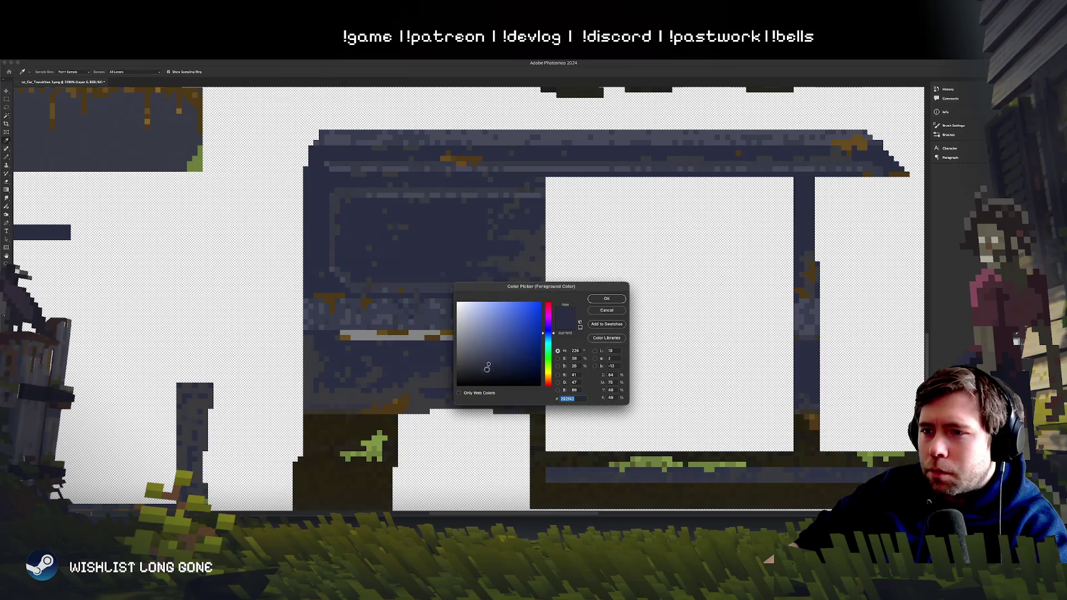
click(486, 370)
click(607, 298)
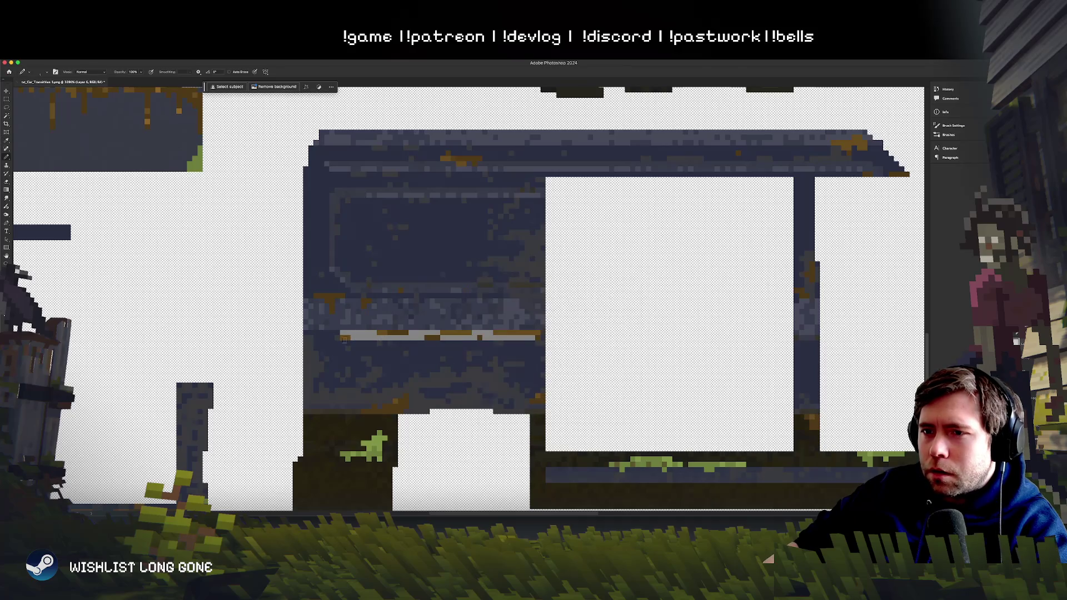
shift+click(538, 341)
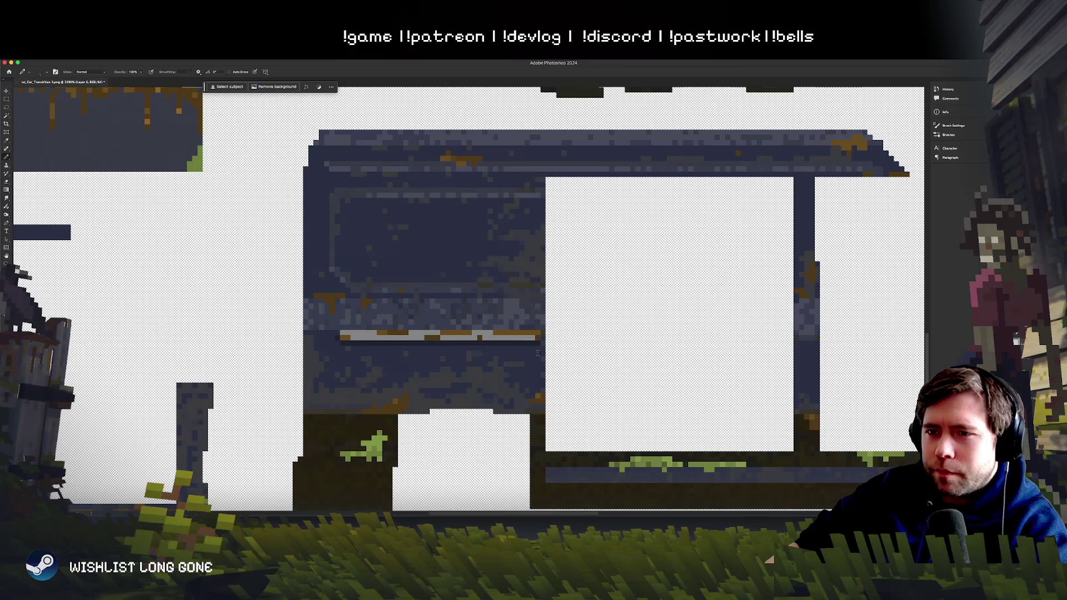
Step: Zoom out to the full atlas, save the texture, and move Photoshop aside to reveal Unity
key(super+0)
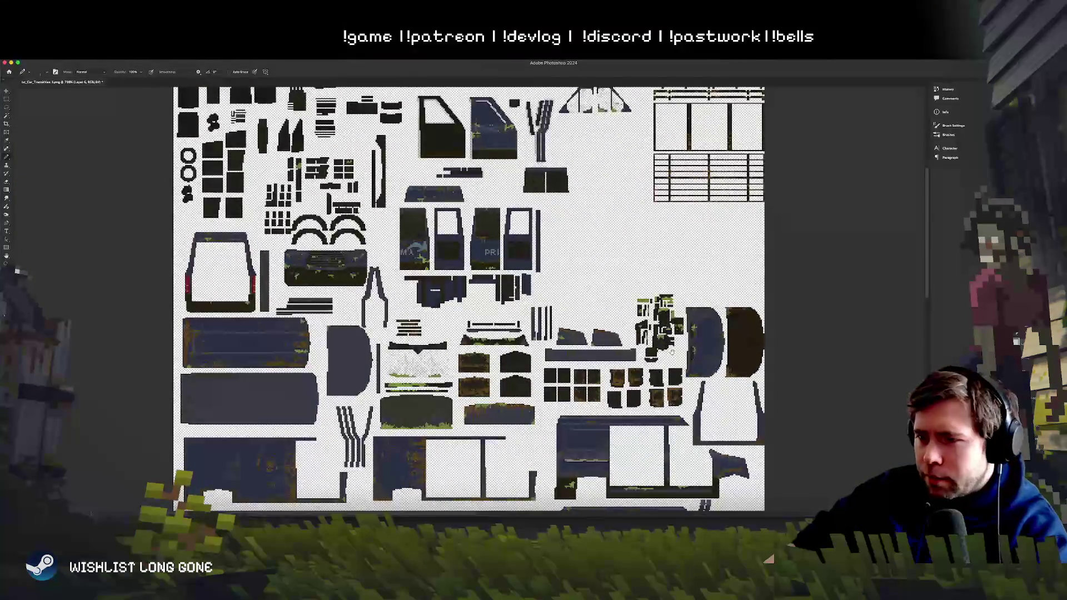
scroll(517, 269, up, 3)
scroll(516, 268, up, 4)
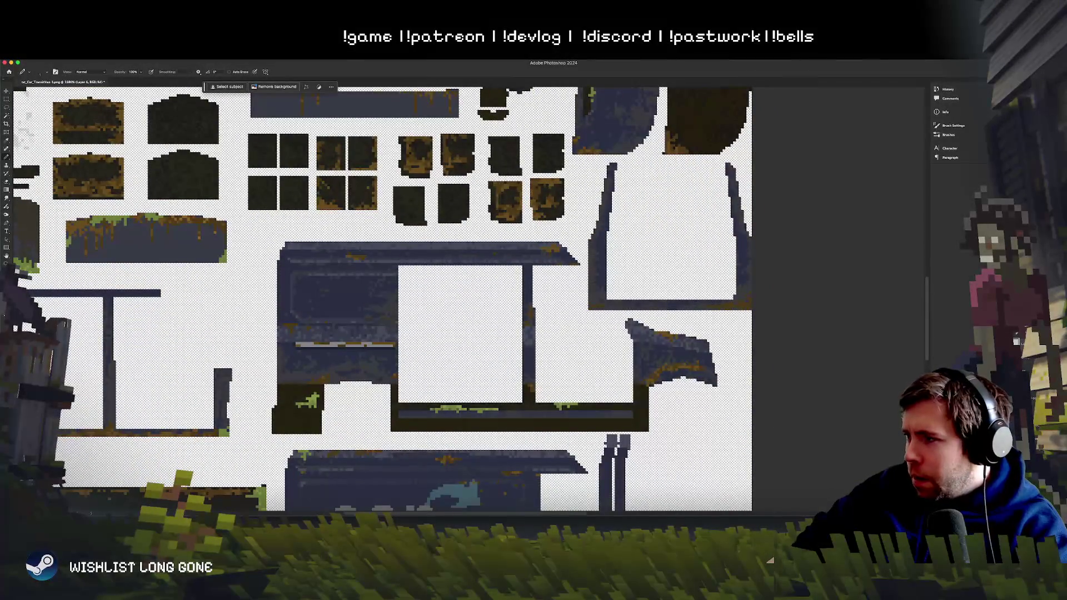
key(ctrl+s)
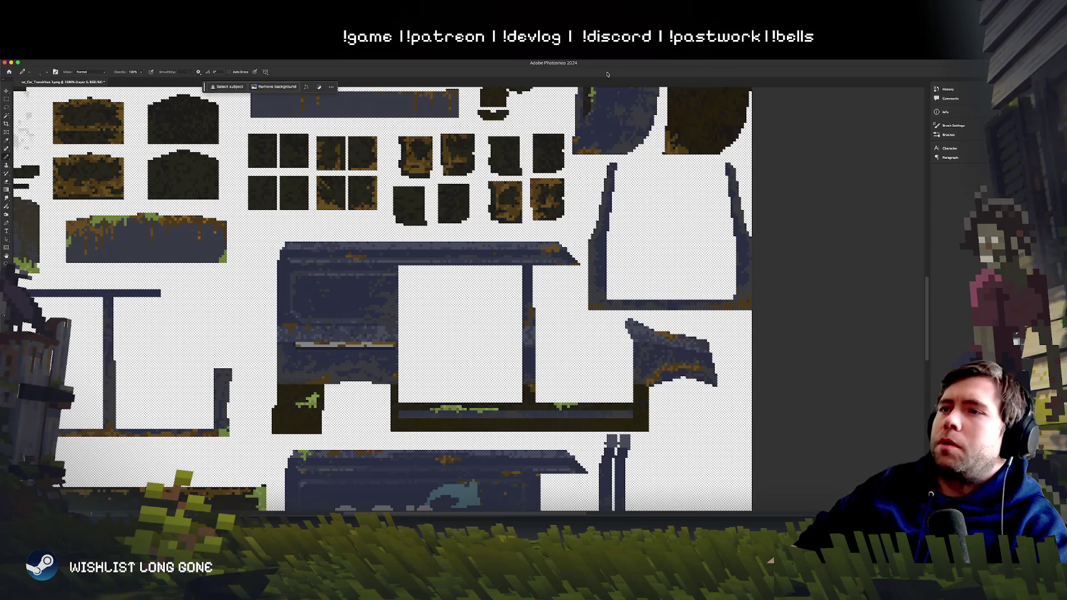
drag(610, 65, 614, 314)
Step: In Unity, select the transit van and frame it in the Scene view
click(554, 277)
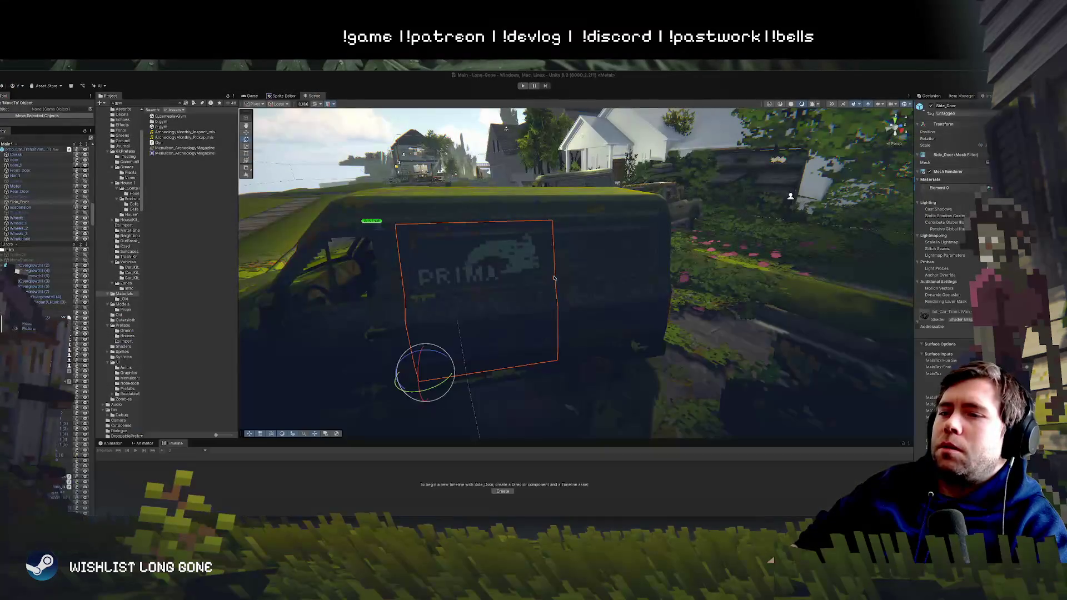
click(593, 292)
scroll(592, 300, up, 5)
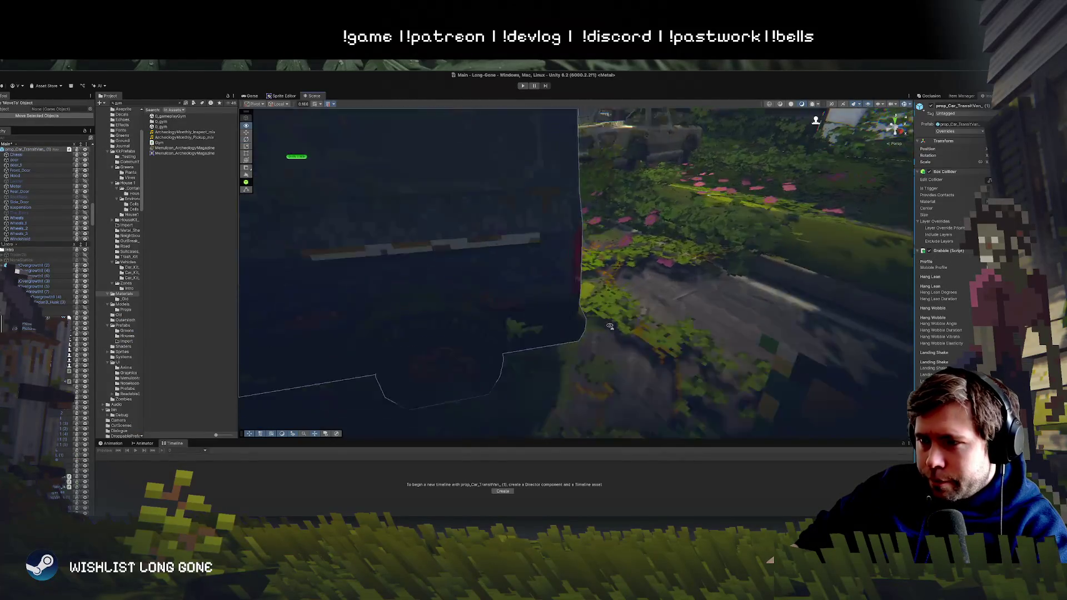
key(f)
scroll(553, 322, up, 3)
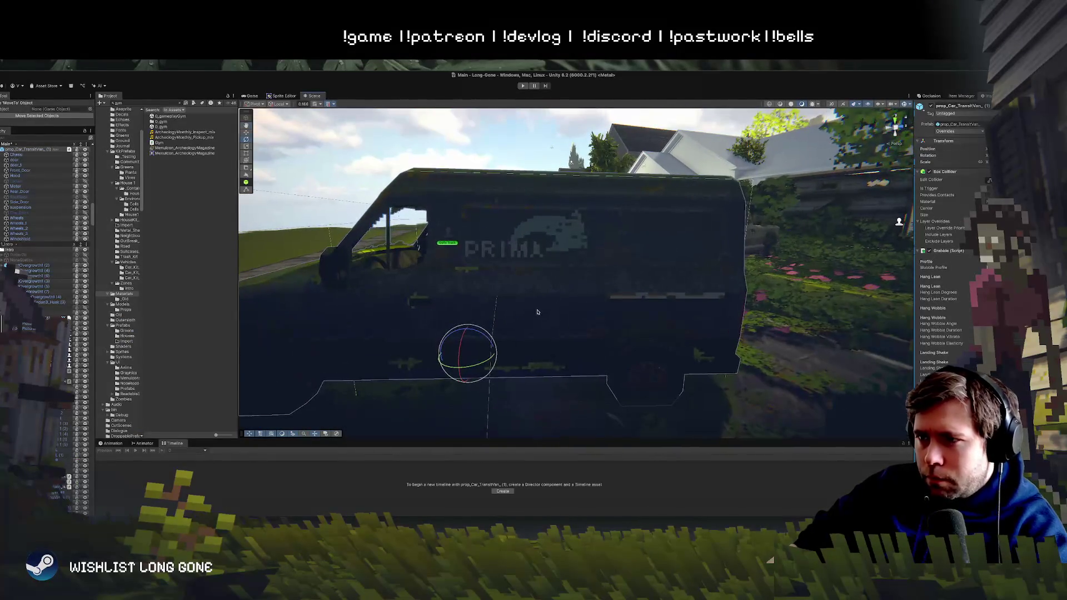
Step: Select the side door, orbit to look down on the van, and slide the door along X
click(553, 322)
scroll(553, 321, down, 2)
mouse_move(553, 322)
mouse_down()
mouse_move(548, 245)
mouse_move(559, 257)
mouse_move(573, 240)
mouse_move(555, 266)
mouse_up()
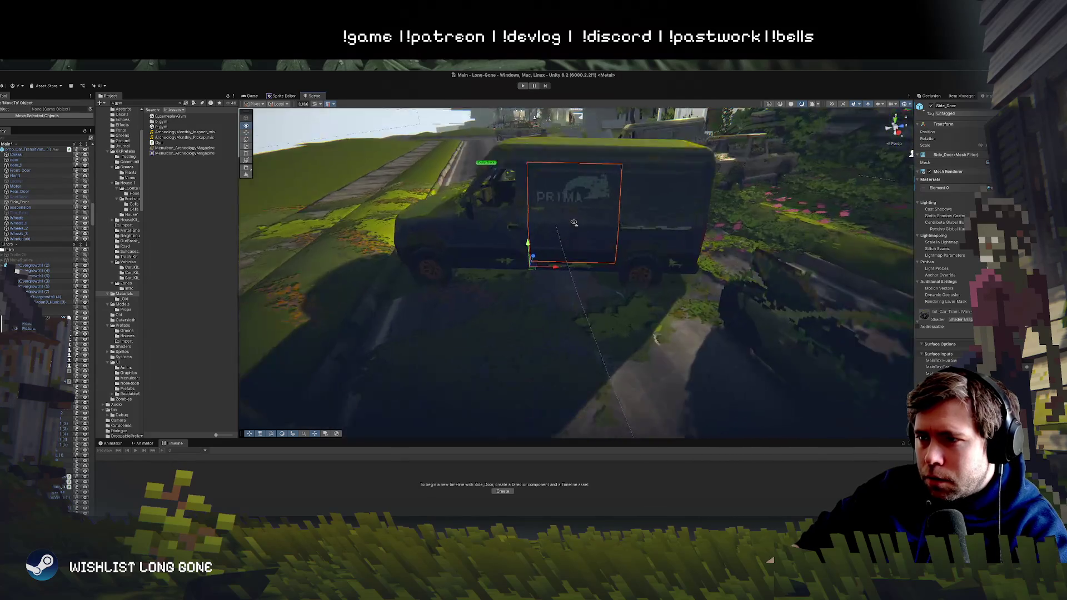
scroll(555, 266, up, 4)
scroll(539, 280, down, 2)
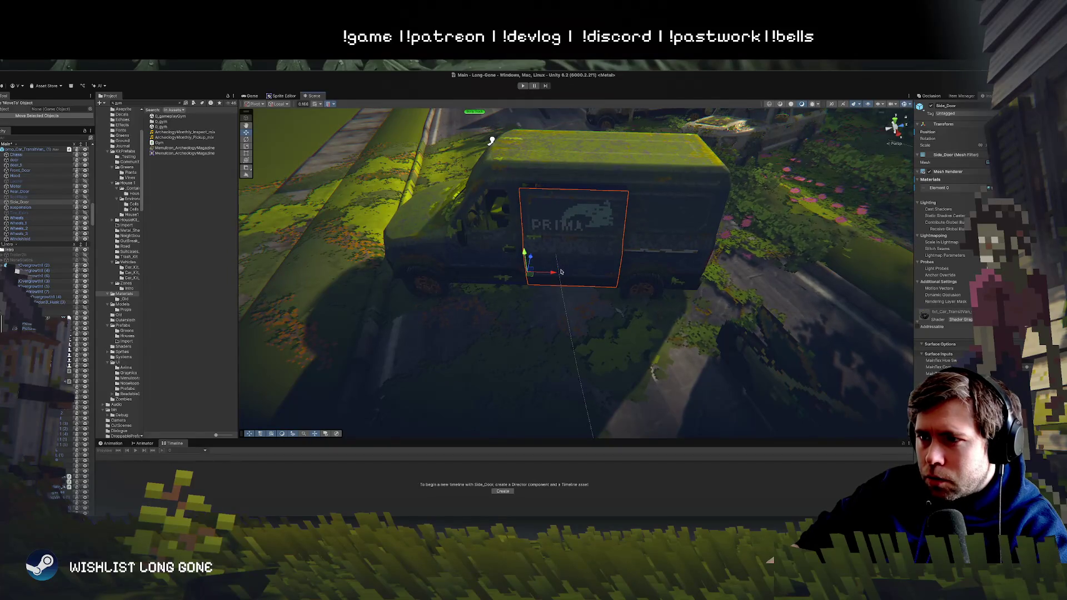
mouse_move(560, 272)
mouse_down()
mouse_move(623, 280)
mouse_move(561, 274)
mouse_move(527, 190)
mouse_move(578, 317)
mouse_move(528, 296)
mouse_move(648, 280)
mouse_up()
Step: Reframe the view around the van, deselect the door, and return to Photoshop
click(527, 190)
click(533, 239)
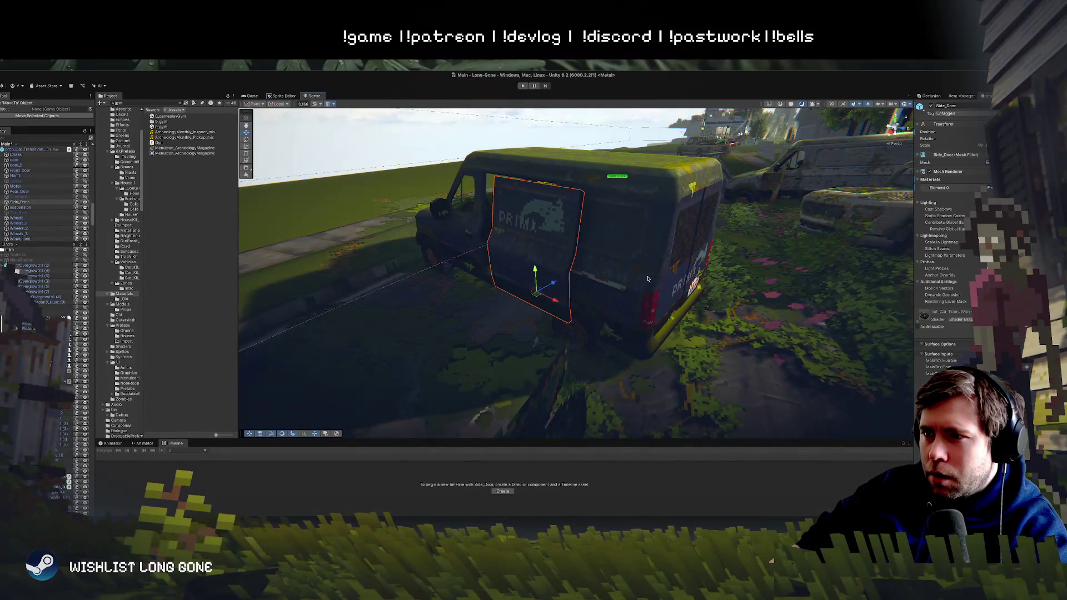
mouse_move(534, 239)
mouse_down()
mouse_move(591, 206)
mouse_move(521, 406)
mouse_up()
click(591, 206)
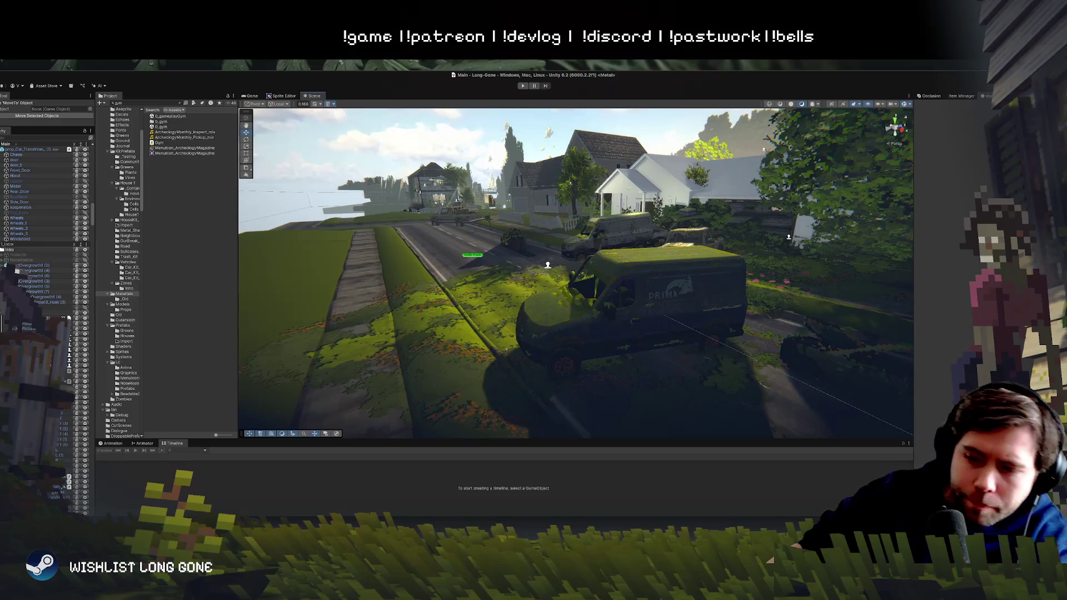
key(super+Tab)
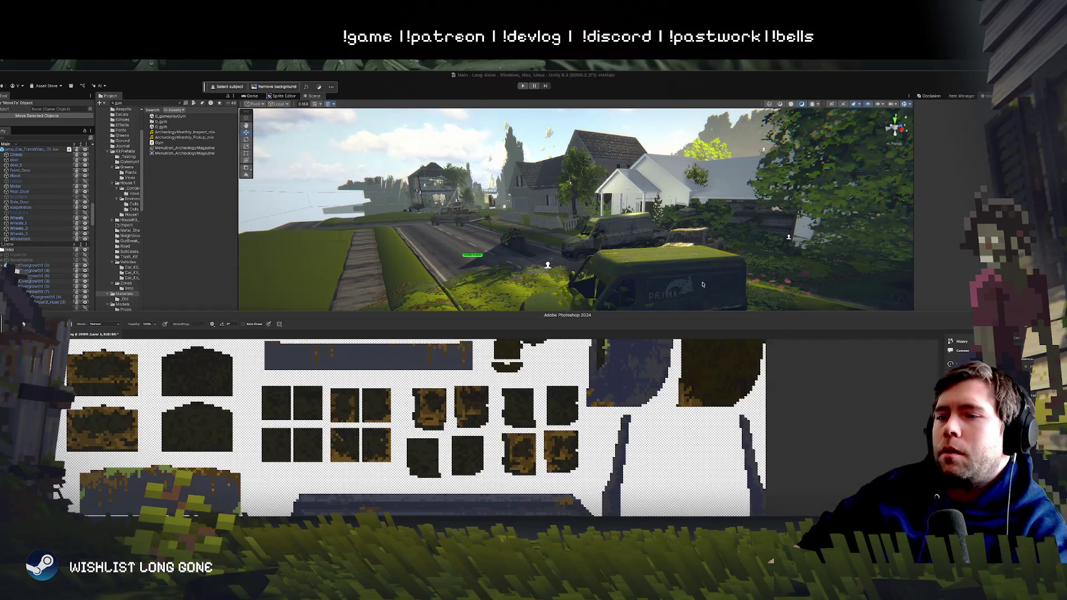
Step: Maximise Photoshop, zoom to 3200% on the rear door panel texture, then switch to Unity
double_click(661, 318)
scroll(493, 328, left, 5)
scroll(492, 329, down, 2)
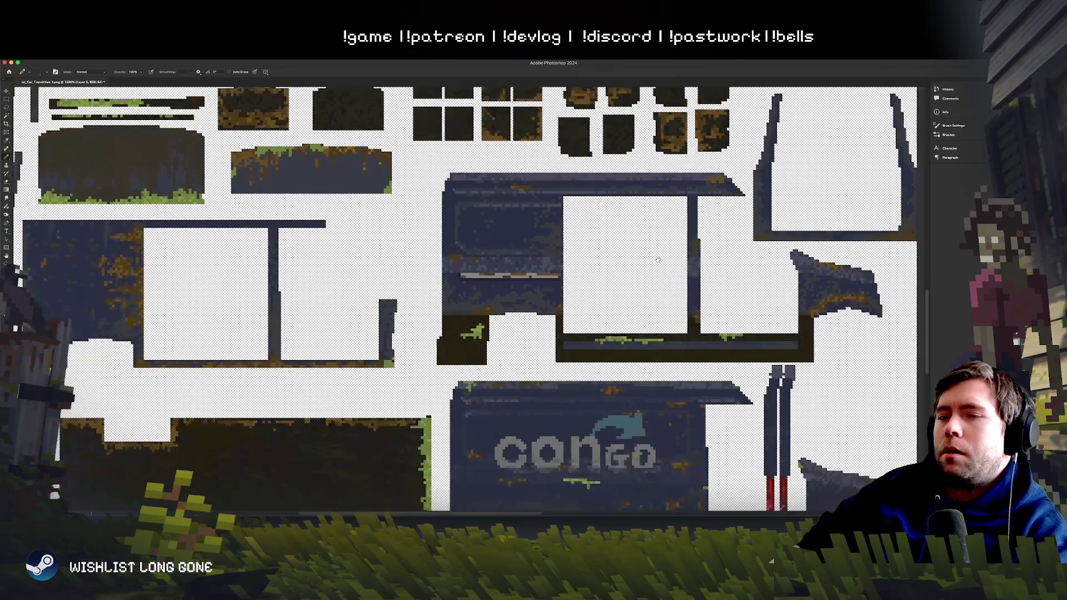
key(super+plus)
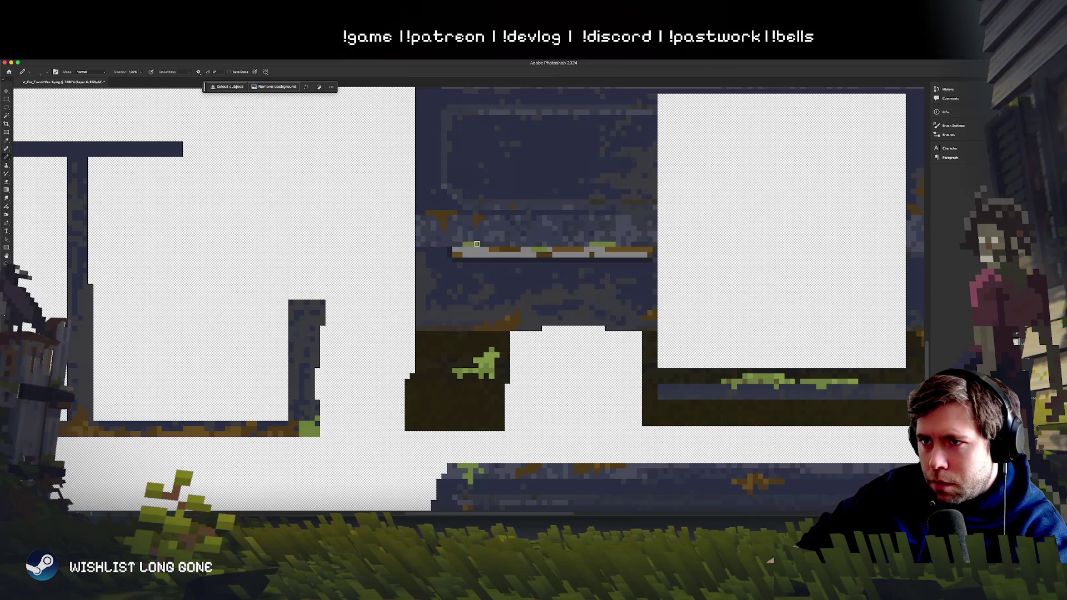
click(484, 371)
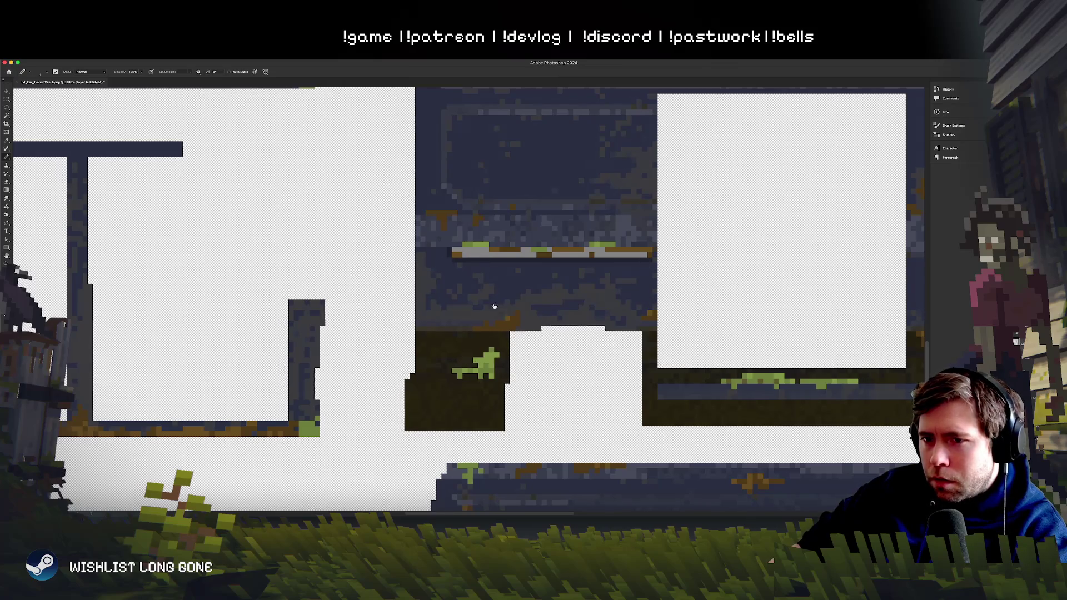
scroll(901, 379, right, 3)
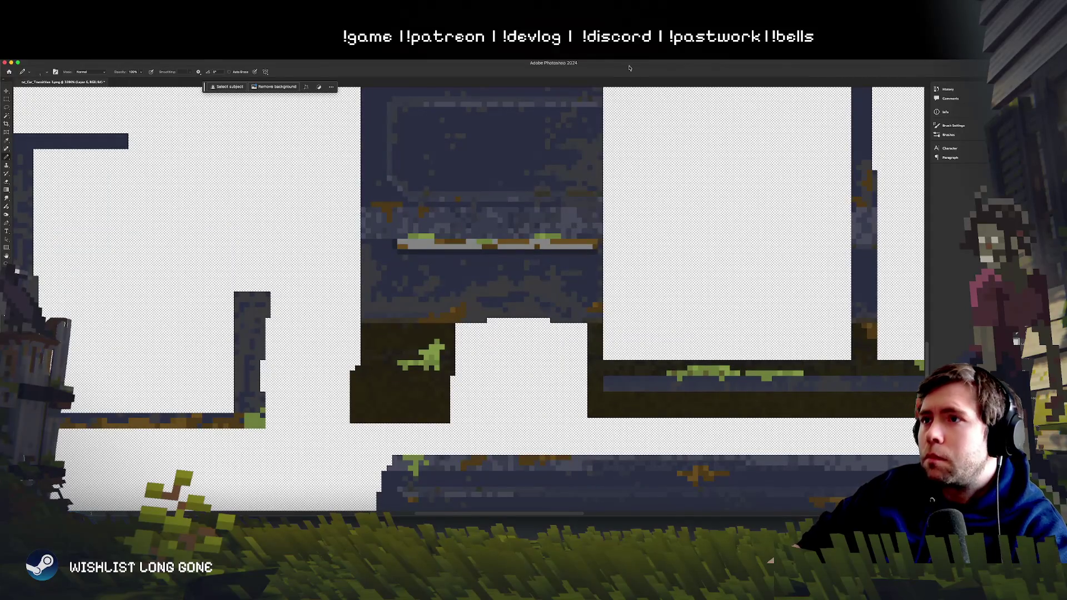
key(super+Tab)
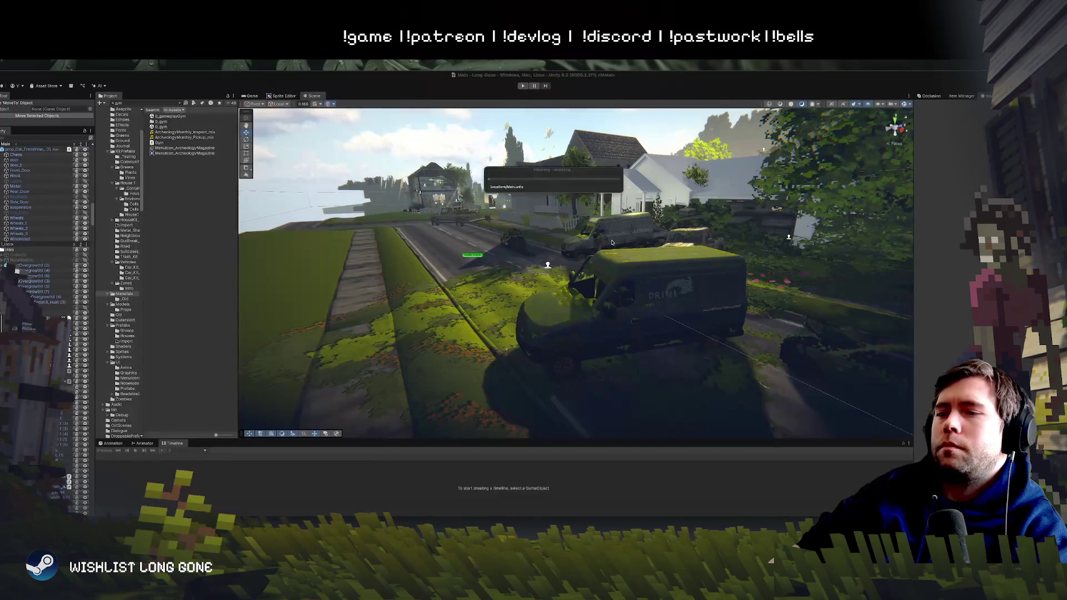
Step: Orbit to a wide rear-quarter view of the Congo-branded van, then switch to Photoshop
scroll(600, 262, up, 5)
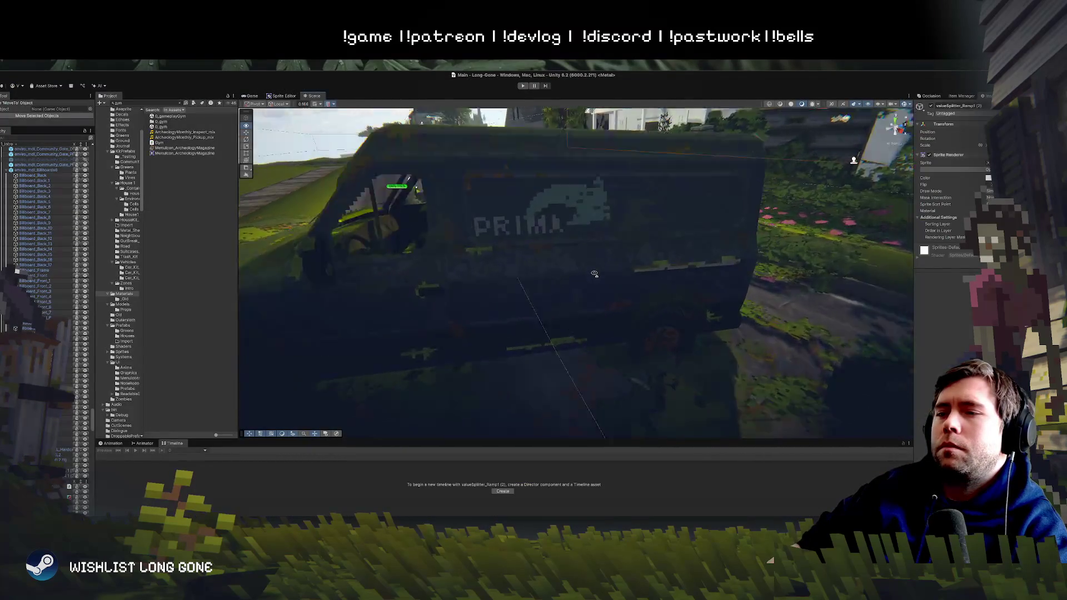
mouse_move(594, 273)
mouse_down()
mouse_move(550, 265)
mouse_move(894, 287)
mouse_move(893, 272)
mouse_move(959, 258)
mouse_move(912, 258)
mouse_up()
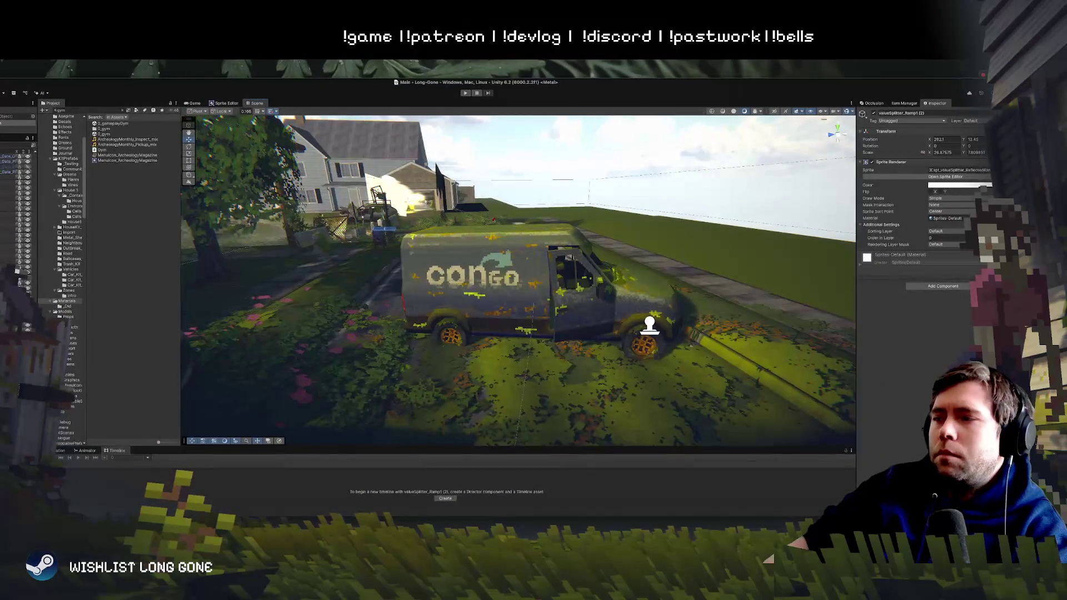
key(super+Tab)
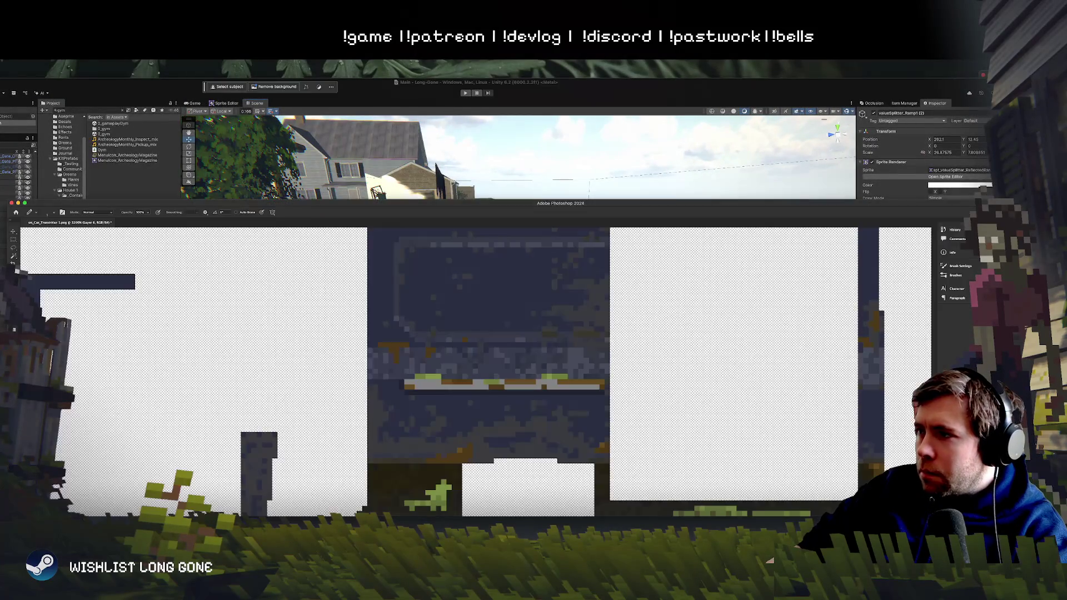
Step: Draw a rectangular marquee around the four door panels on the texture sheet
scroll(604, 323, down, 5)
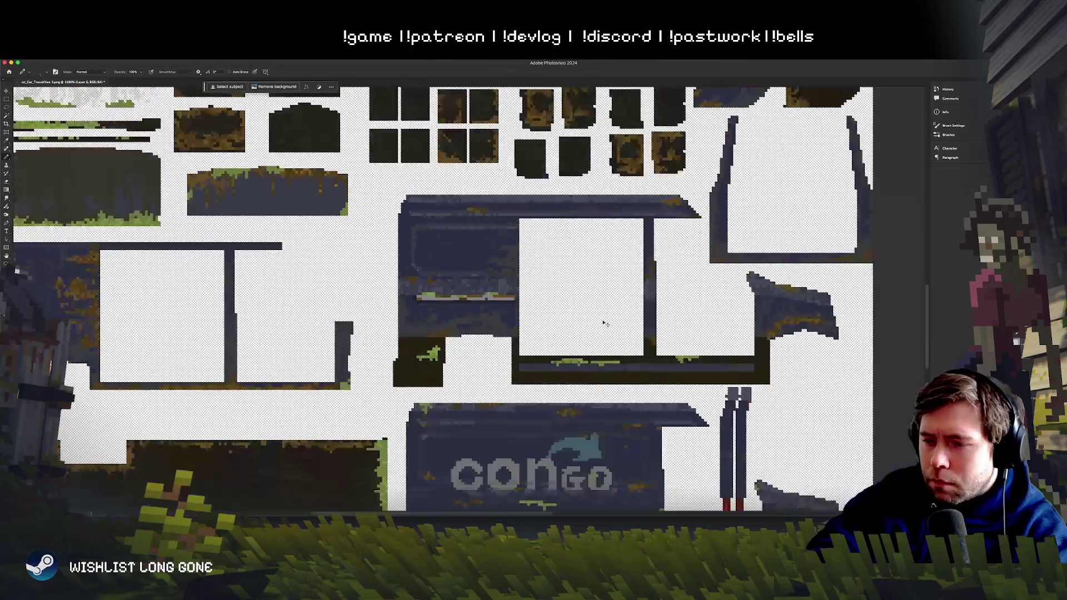
scroll(503, 307, down, 3)
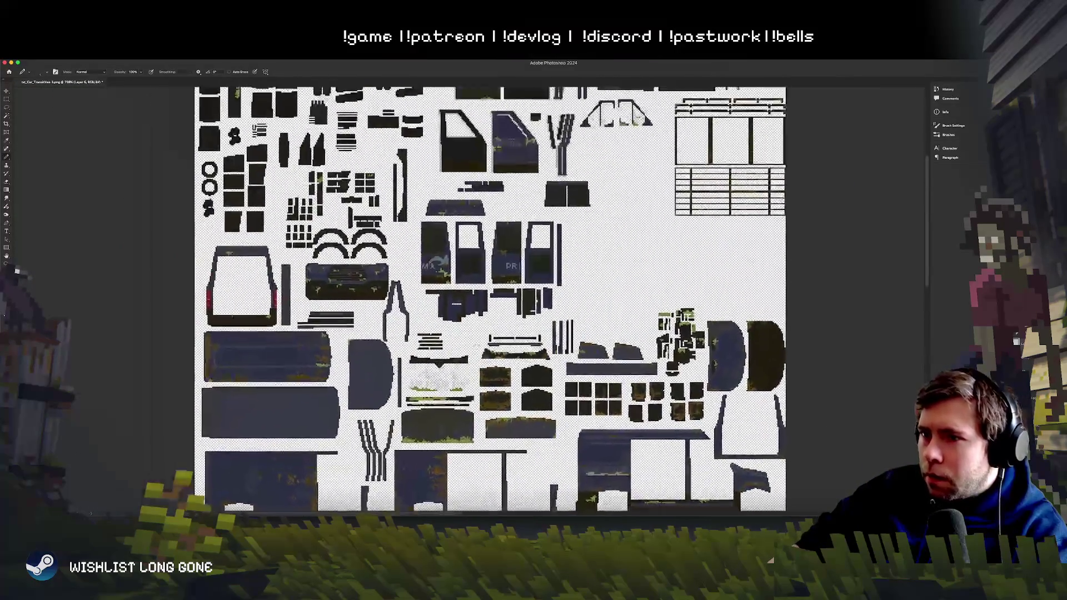
scroll(504, 308, up, 2)
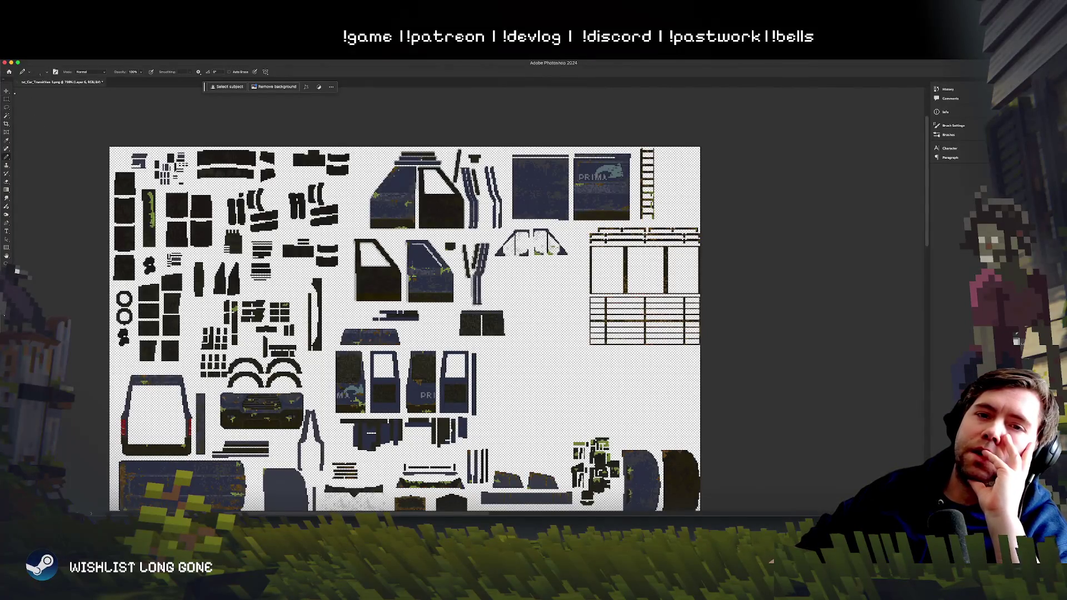
click(8, 100)
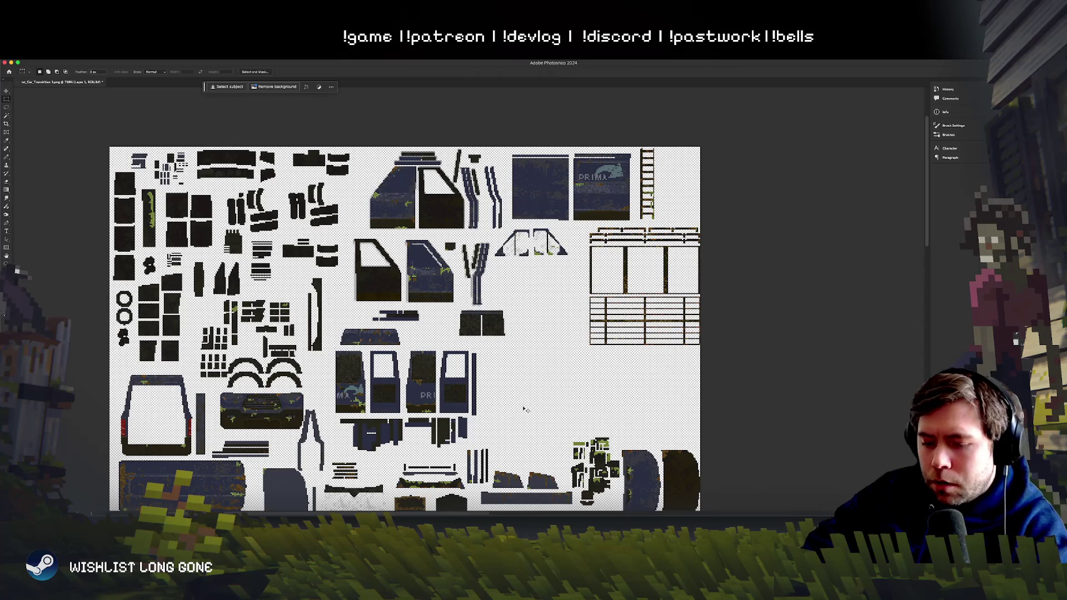
scroll(435, 192, up, 5)
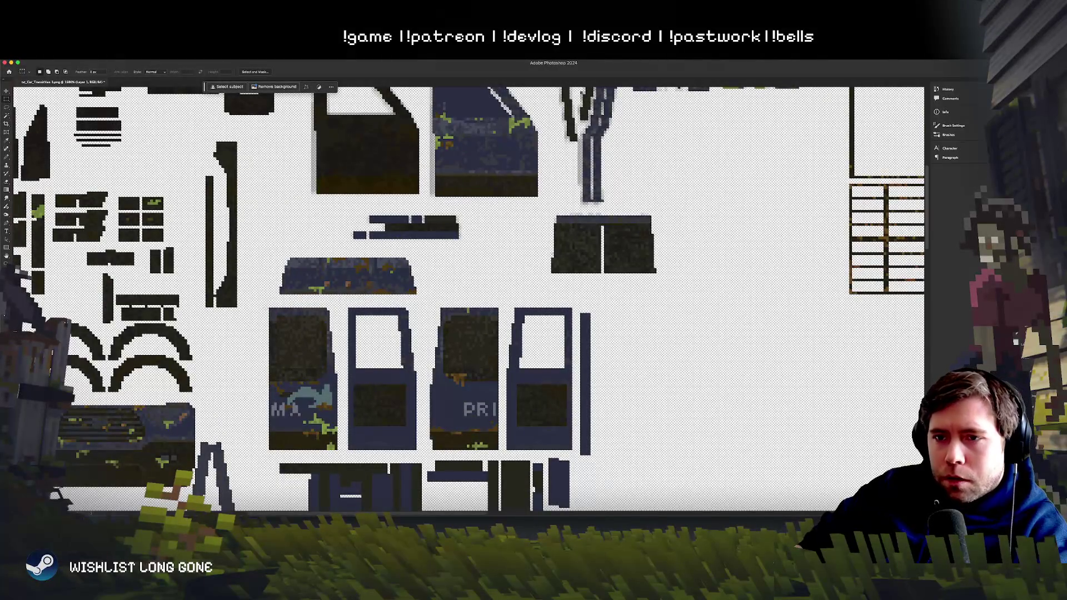
drag(260, 300, 577, 454)
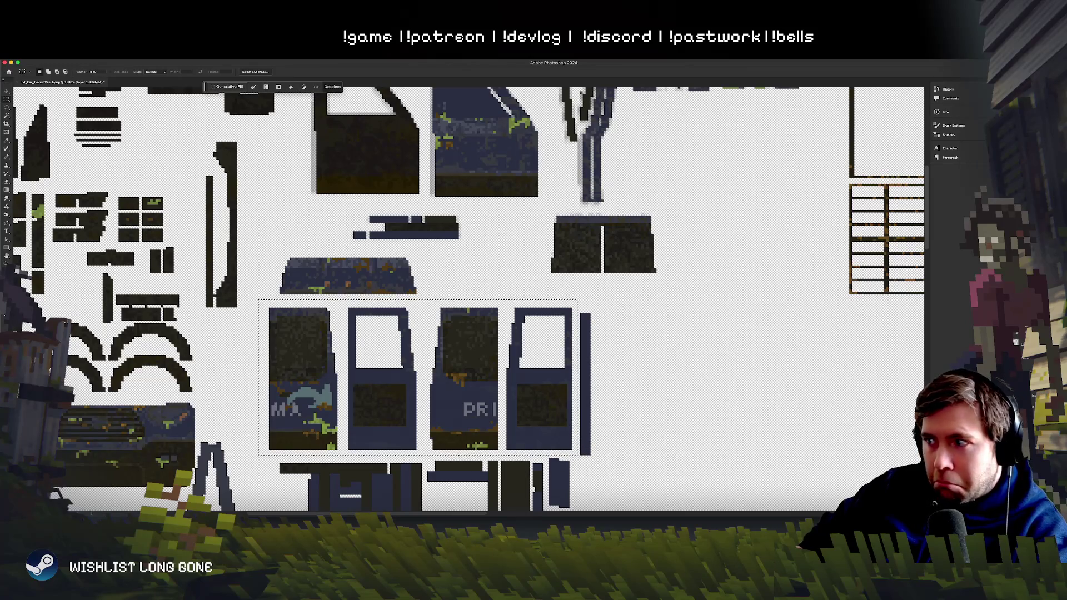
Step: Paste the greyer door-panel pixels as a new layer, nudge it right and down, then switch to Chrome
key(ctrl+v)
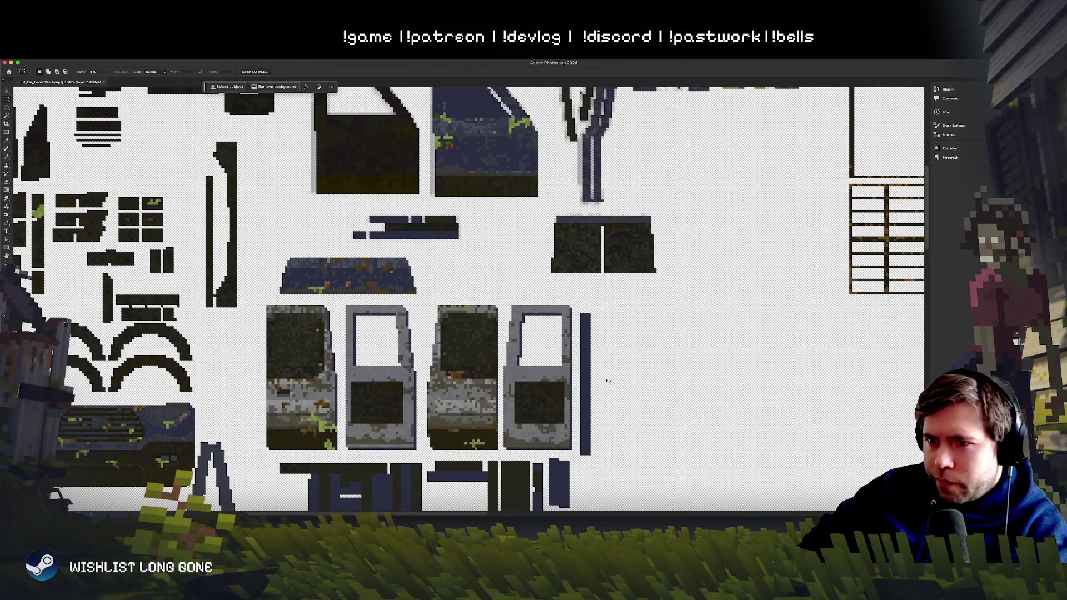
click(6, 91)
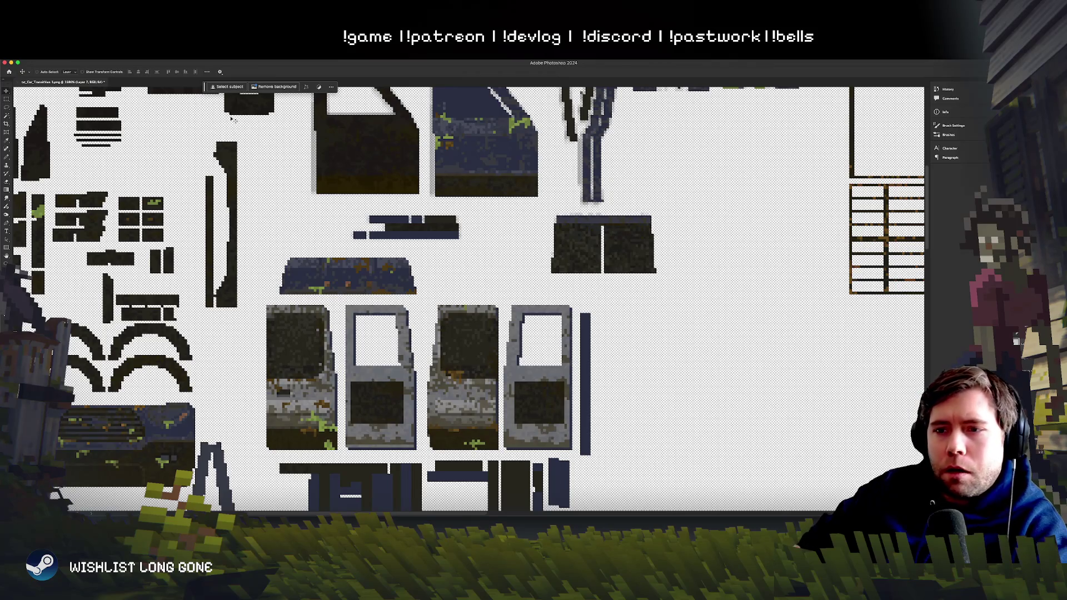
key(Right)
key(Down)
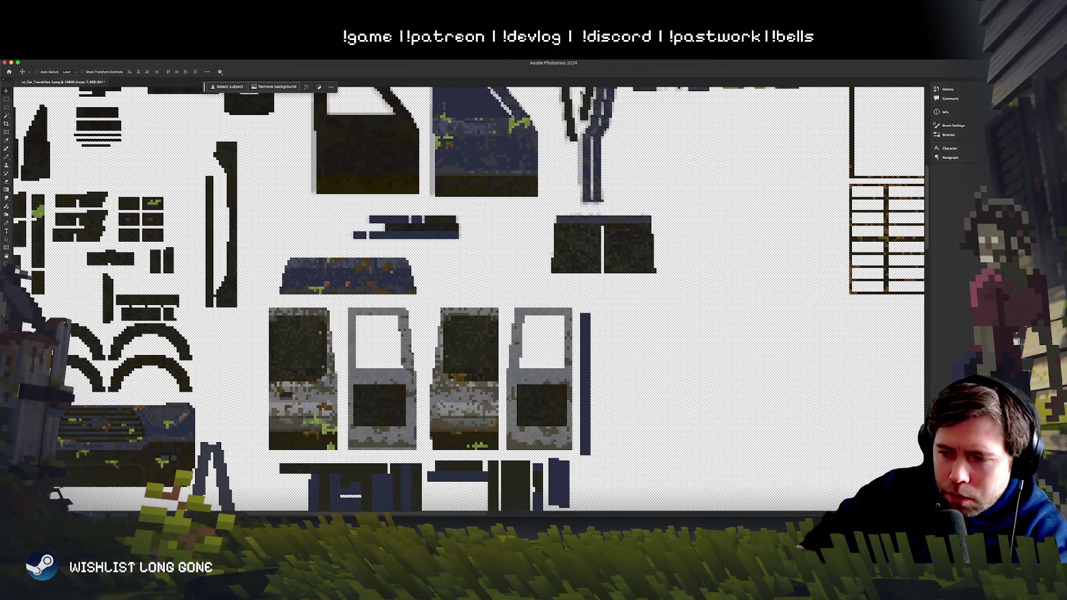
key(super+Tab)
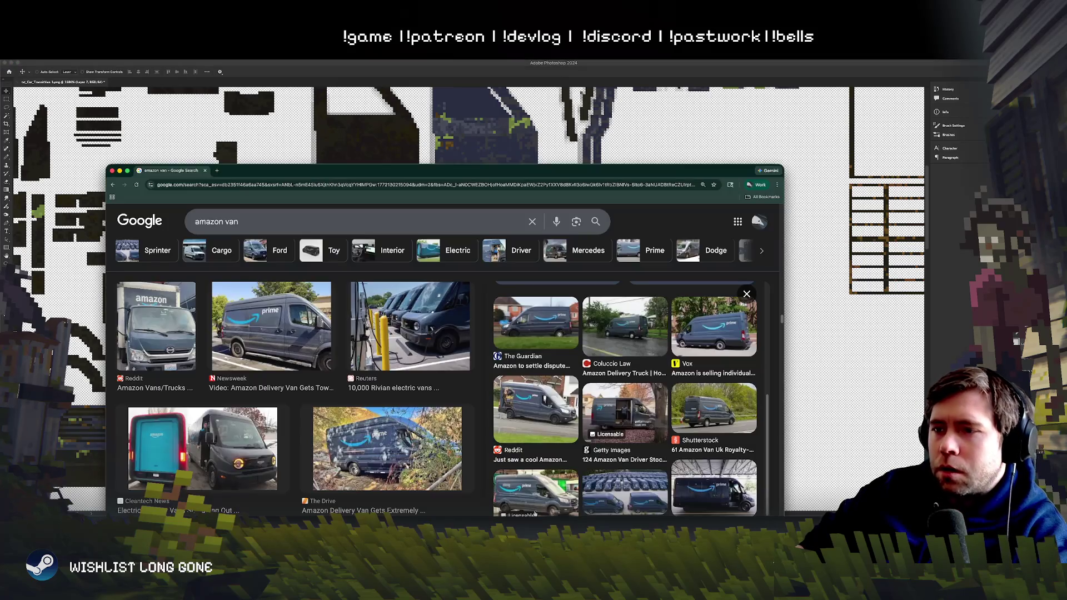
Step: Copy the Cleantech News photo of the teal-door Amazon van and paste it into the texture
click(184, 439)
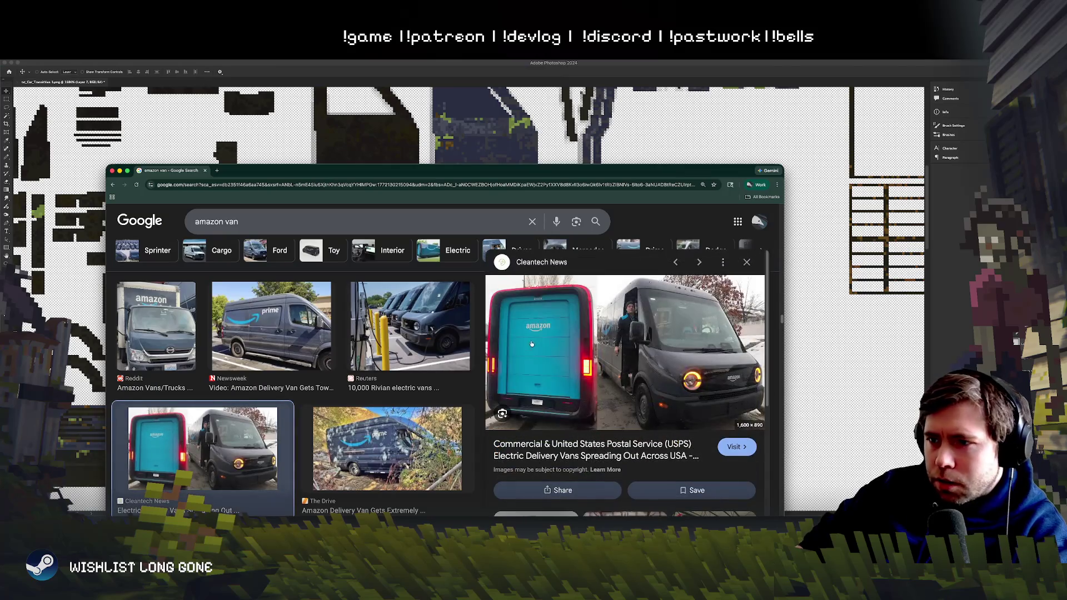
right_click(549, 329)
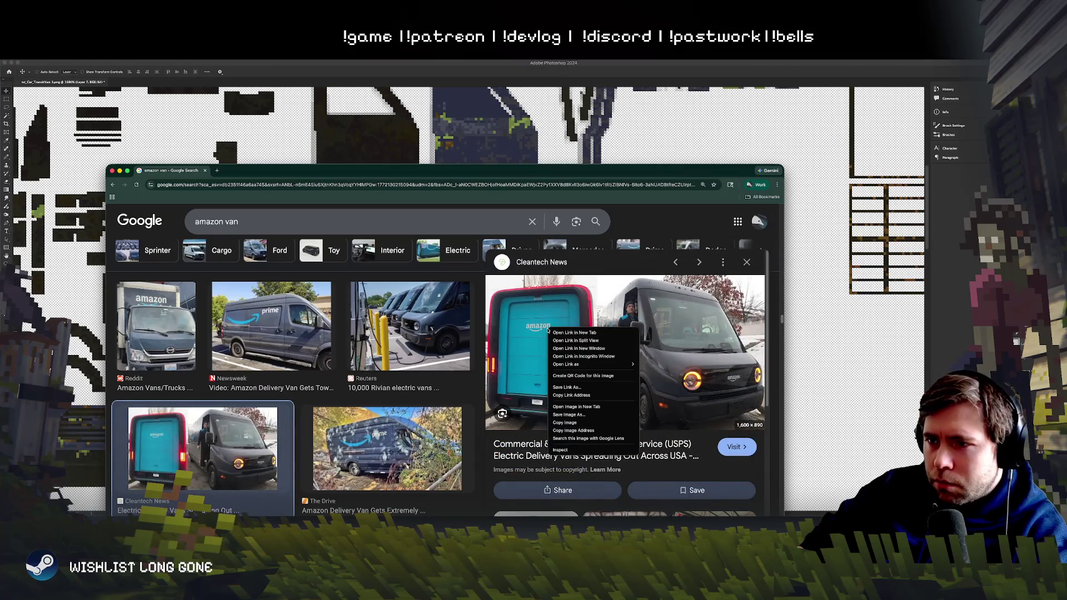
click(572, 423)
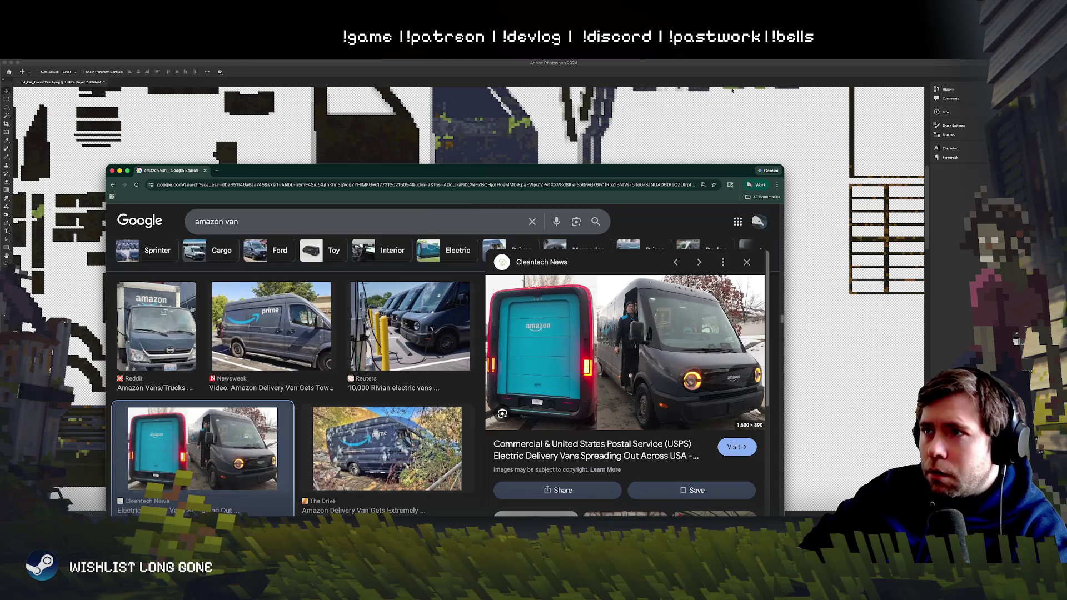
click(736, 70)
key(super+v)
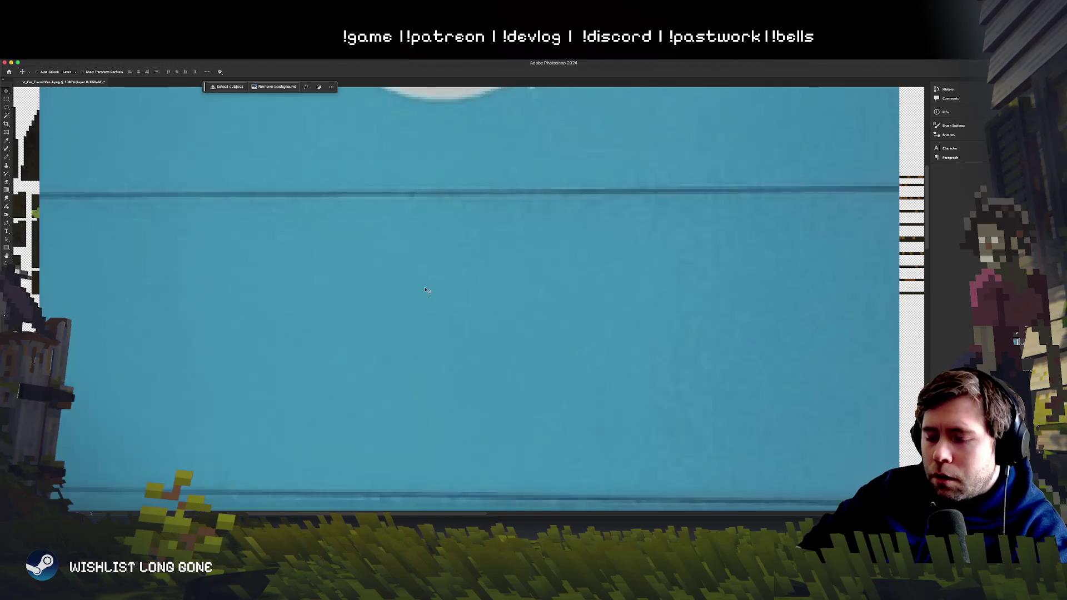
Step: Move the pasted Amazon van photo down and right with Free Transform
scroll(389, 233, down, 5)
key(super+t)
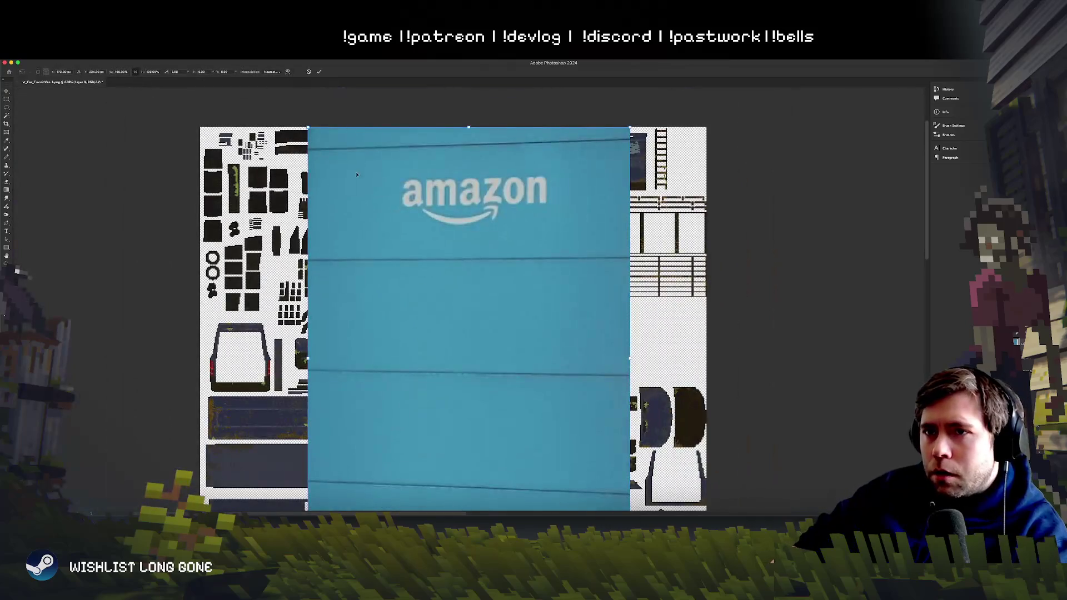
drag(357, 174, 375, 209)
key(Return)
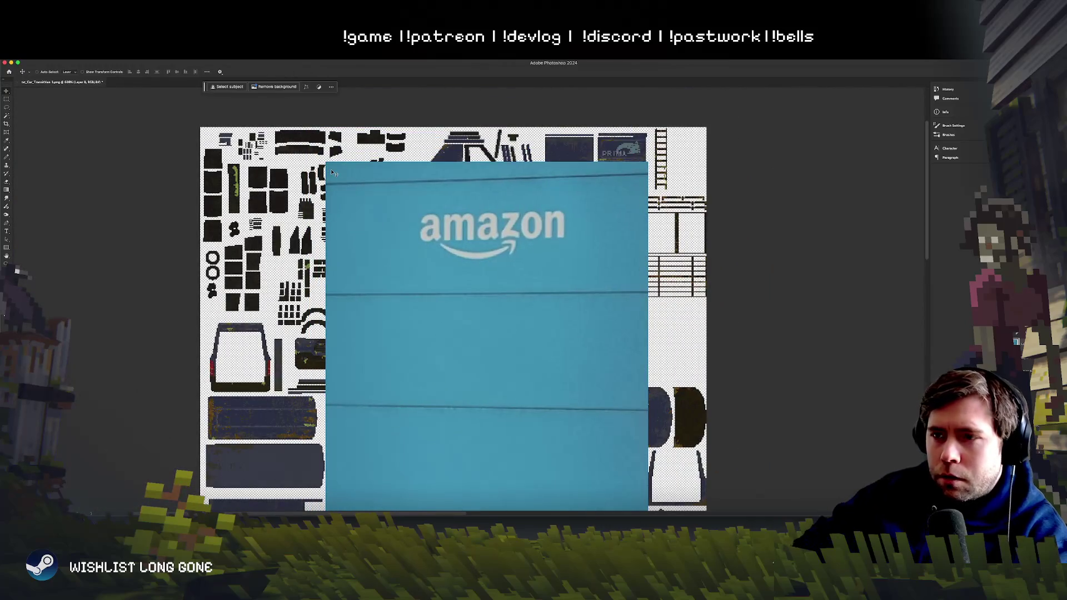
Step: Copy a clean square of plain teal from the photo and paste it as its own layer
click(7, 101)
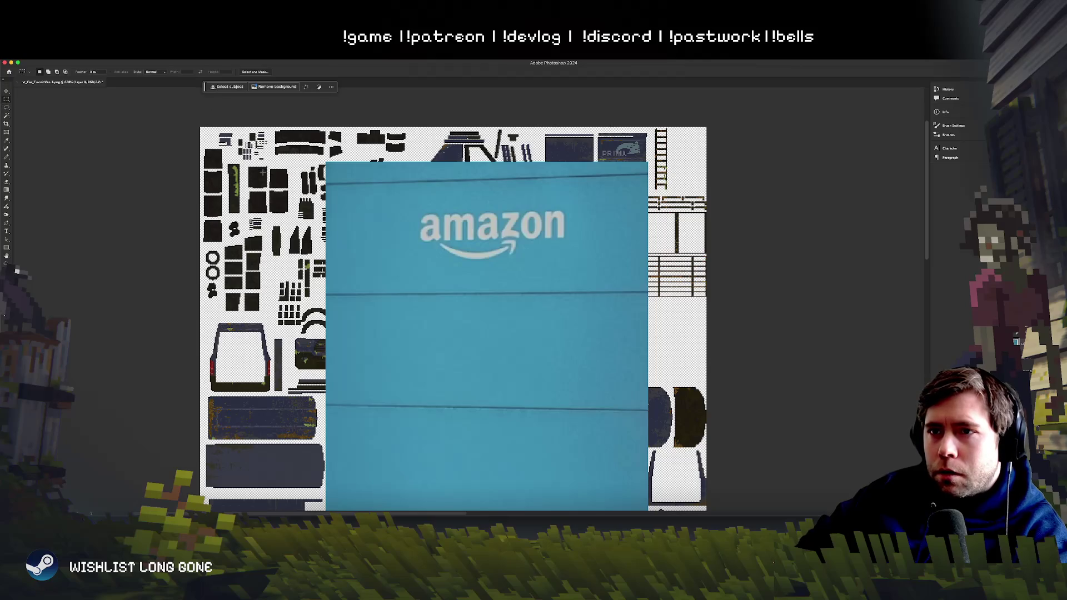
mouse_move(327, 162)
mouse_down()
mouse_move(704, 245)
mouse_move(731, 295)
mouse_up()
mouse_move(441, 315)
mouse_down()
mouse_move(541, 371)
mouse_move(516, 394)
mouse_up()
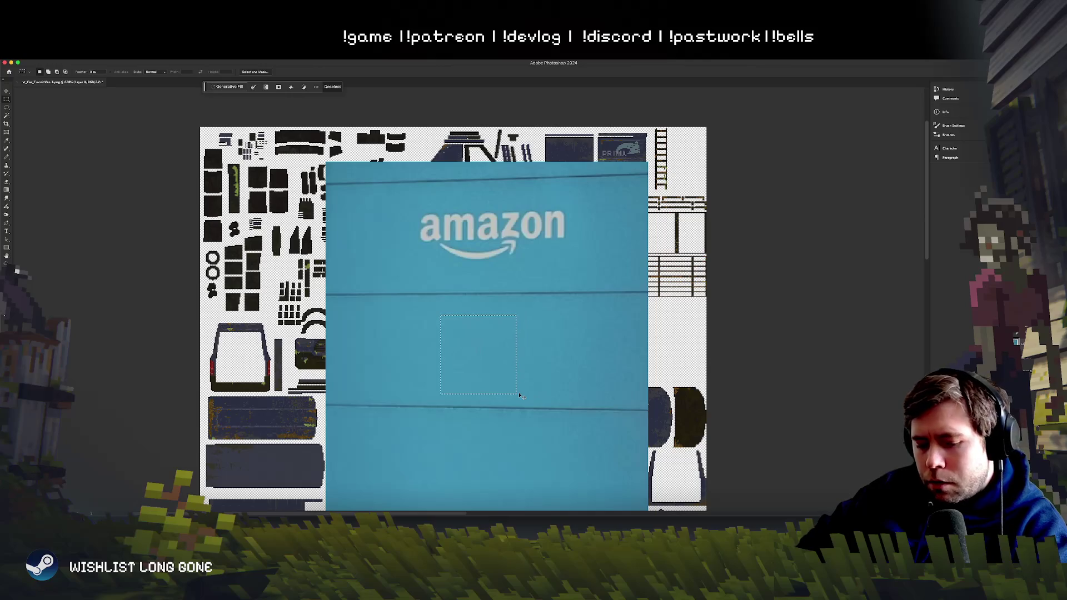
key(ctrl+c)
key(ctrl+v)
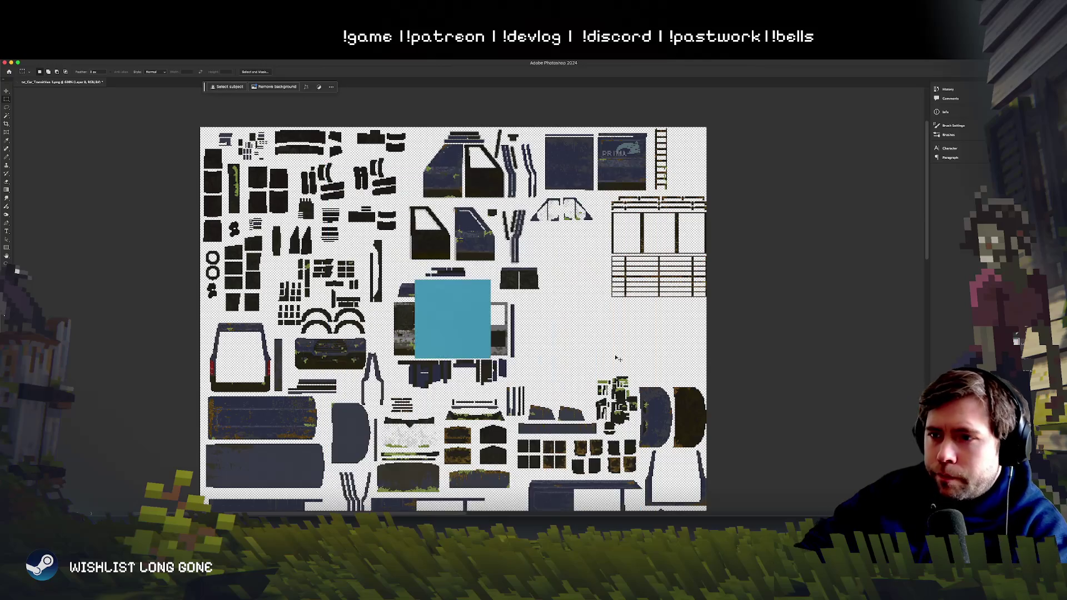
Step: Stretch the teal square over the rear-door panels and clip it to the layer below
key(ctrl+t)
mouse_move(472, 327)
mouse_down()
mouse_move(492, 410)
mouse_move(453, 334)
mouse_move(438, 361)
mouse_up()
scroll(455, 337, up, 3)
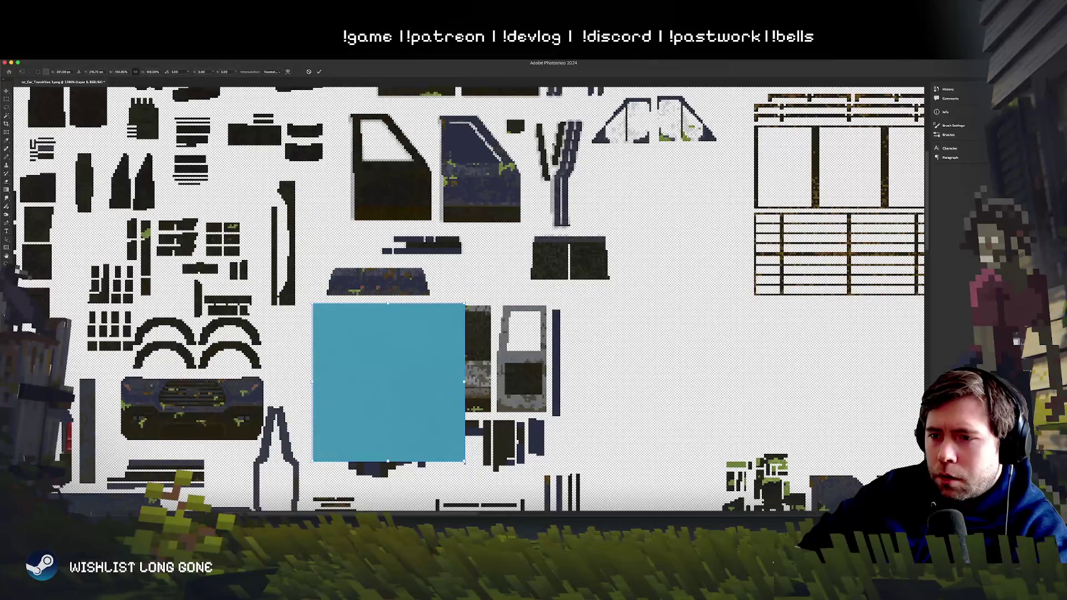
drag(464, 461, 550, 414)
key(Return)
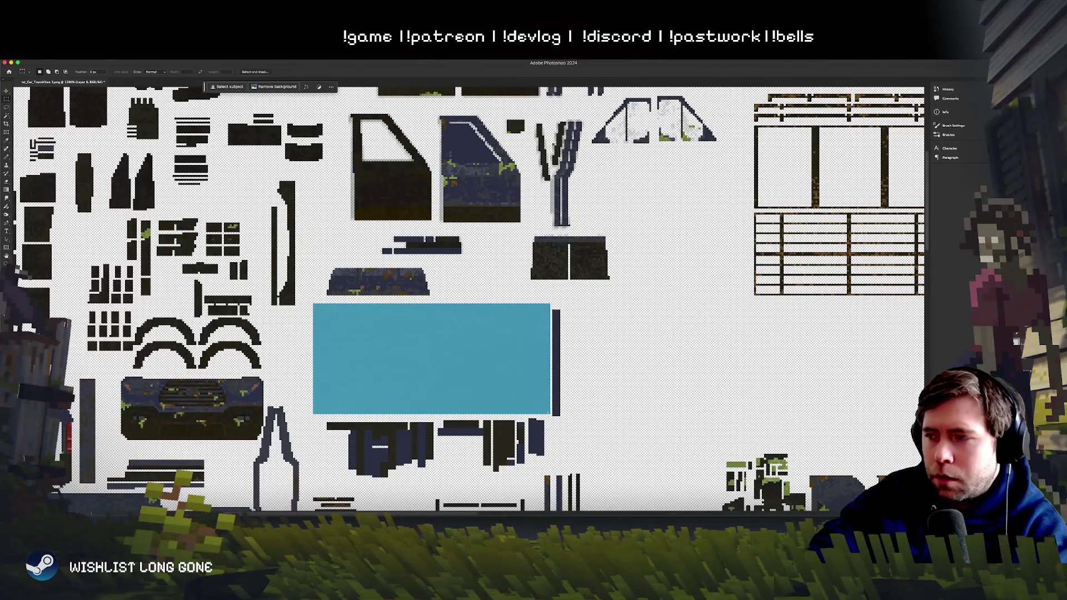
key(ctrl+alt+g)
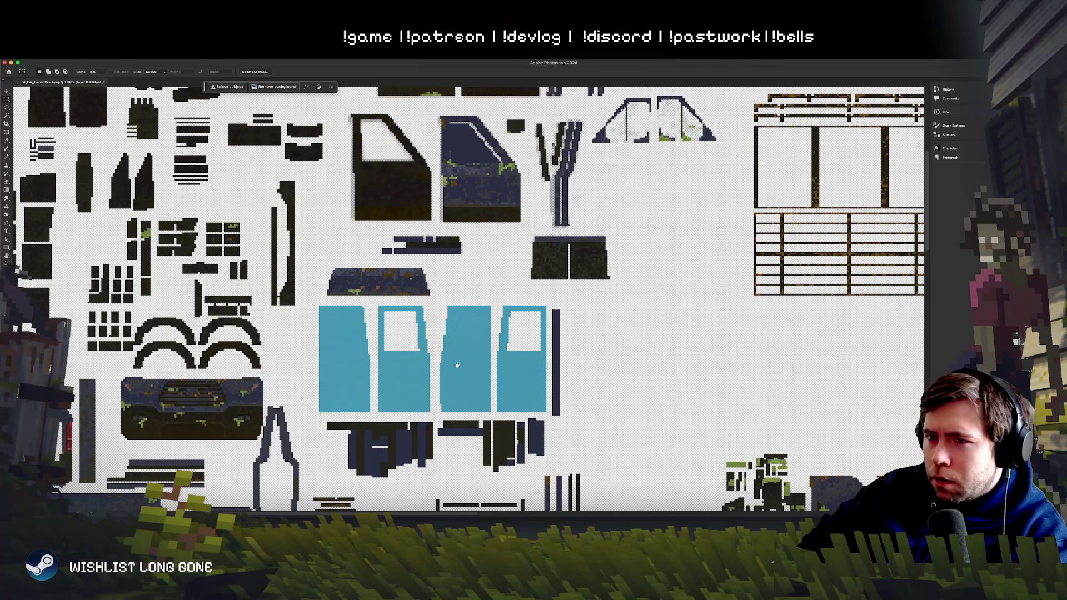
Step: Paint teal with a hard-edged brush over the fourth panel's window
scroll(467, 351, down, 1)
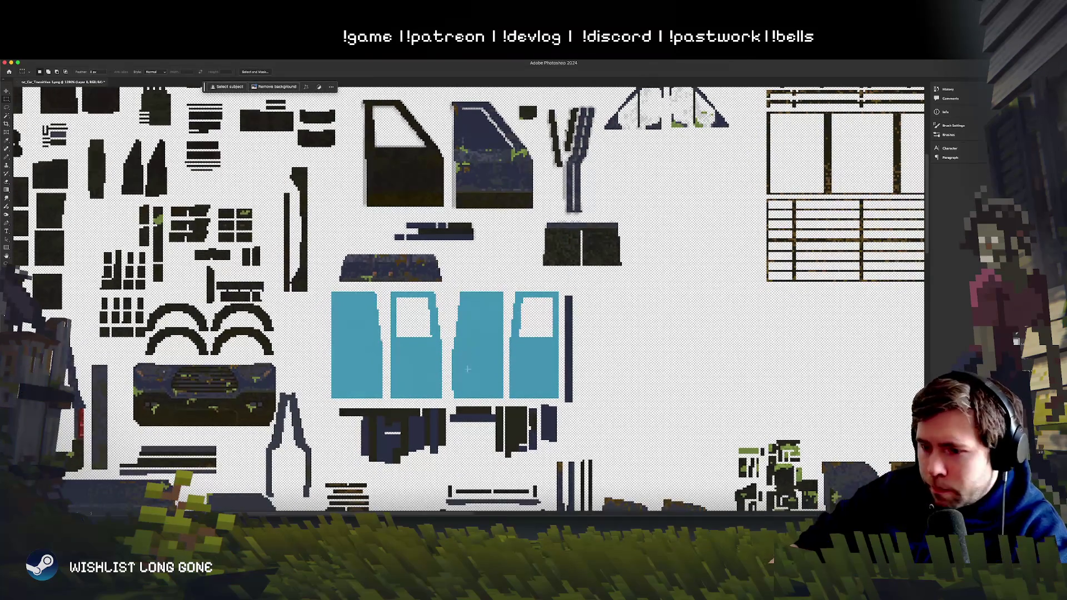
key(b)
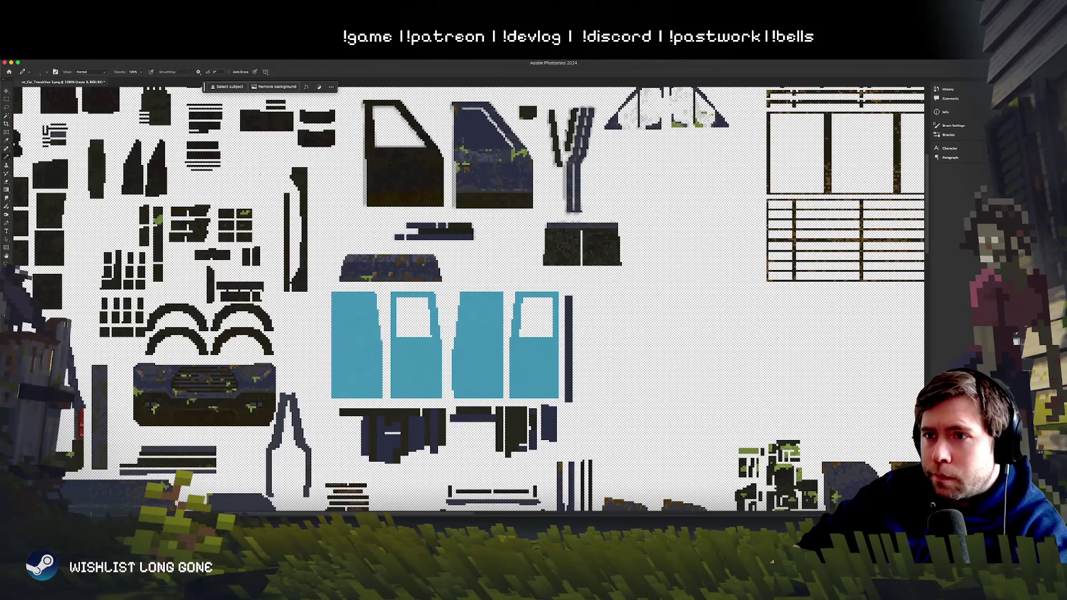
right_click(414, 331)
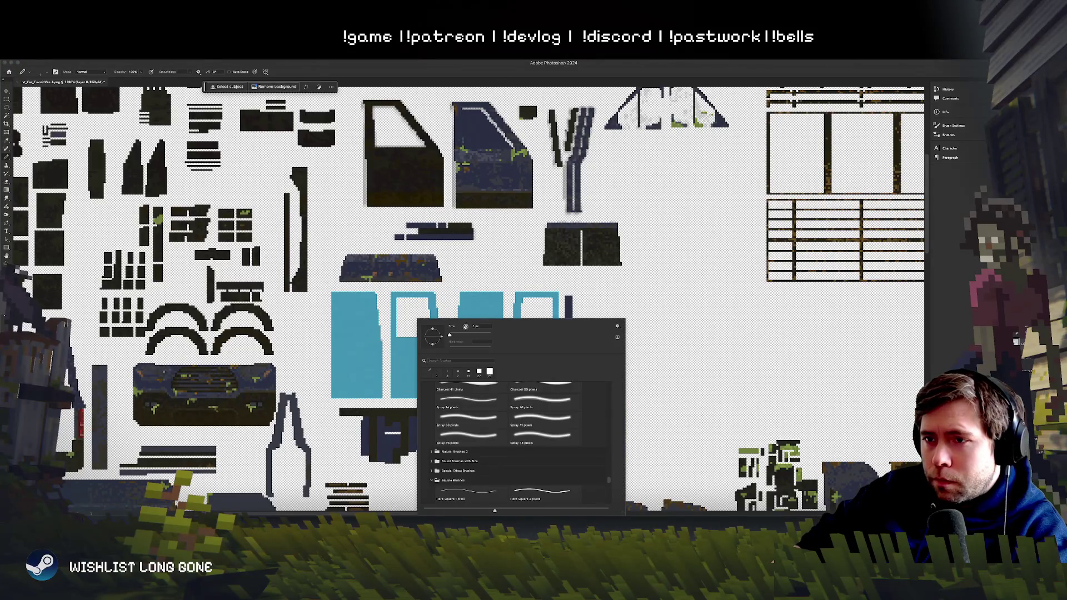
key(Return)
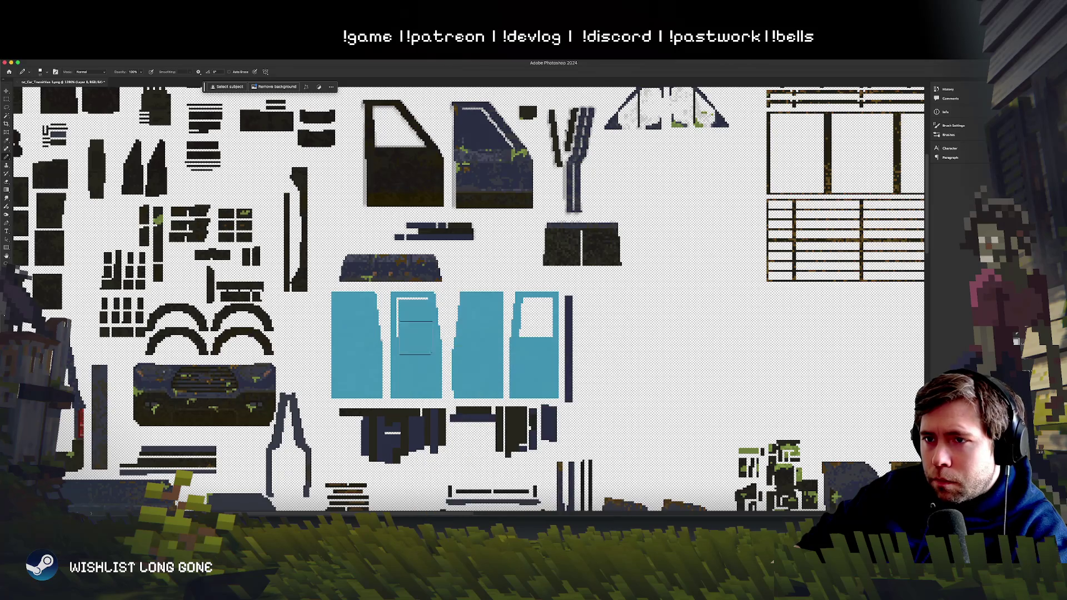
drag(539, 315, 551, 339)
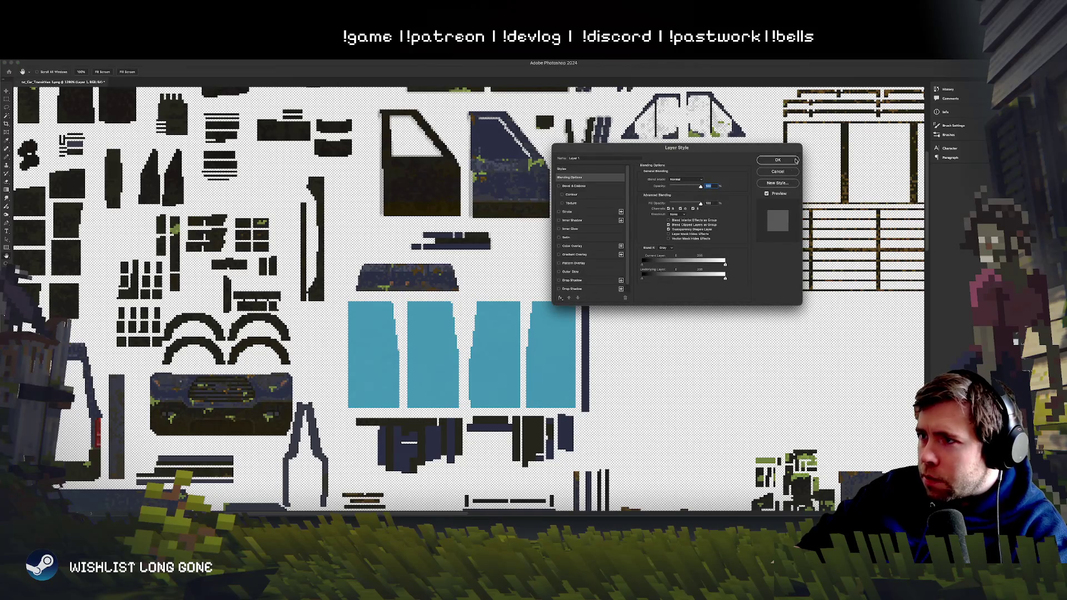
Step: Dismiss the layer style settings, make Layer 8 active, and hide Photoshop
click(796, 161)
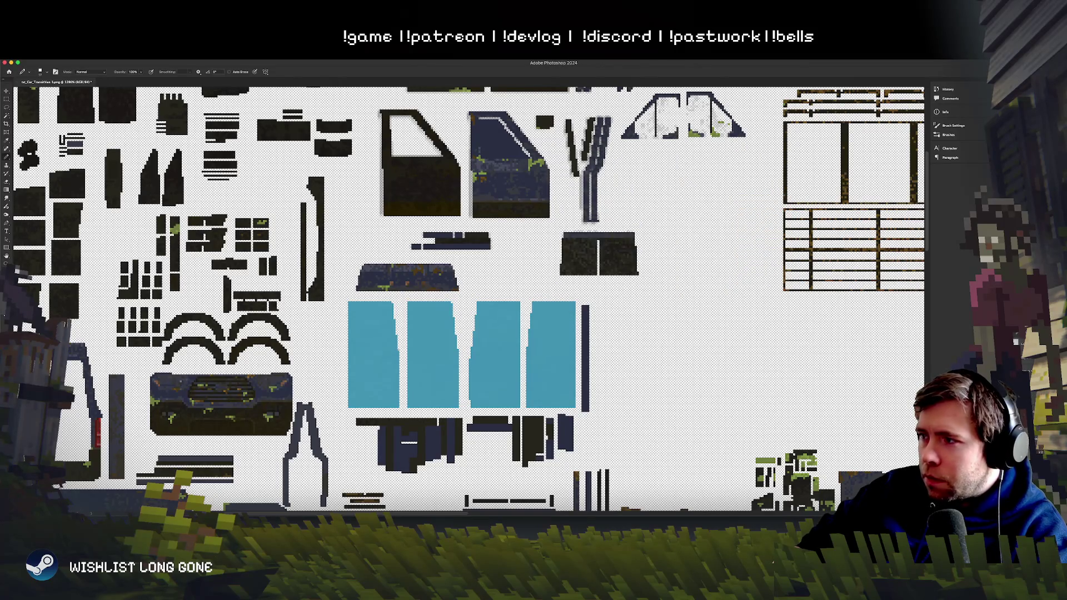
key(alt+bracketright)
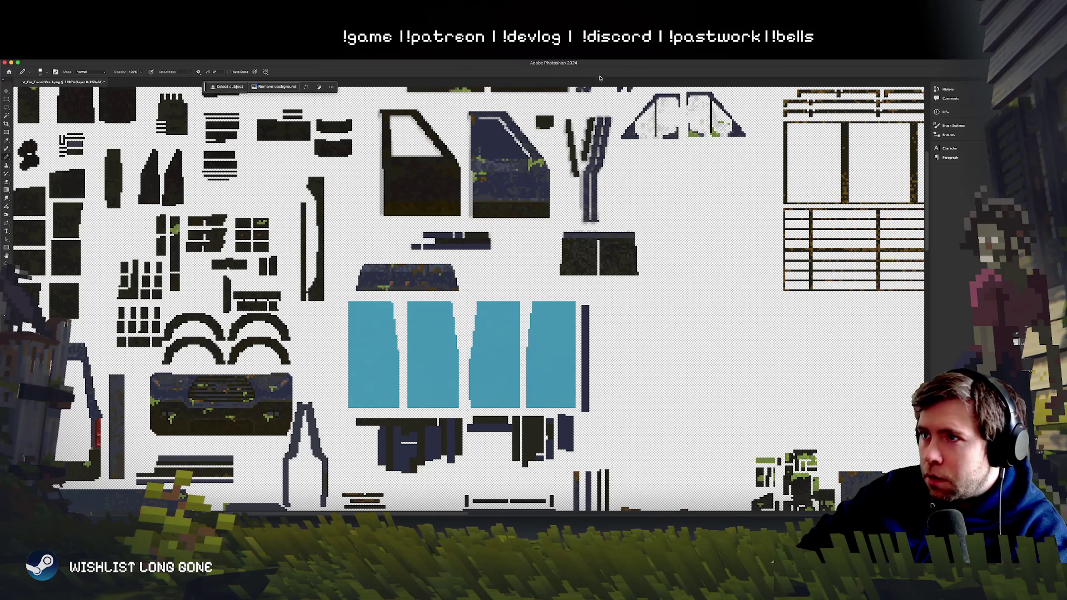
double_click(638, 68)
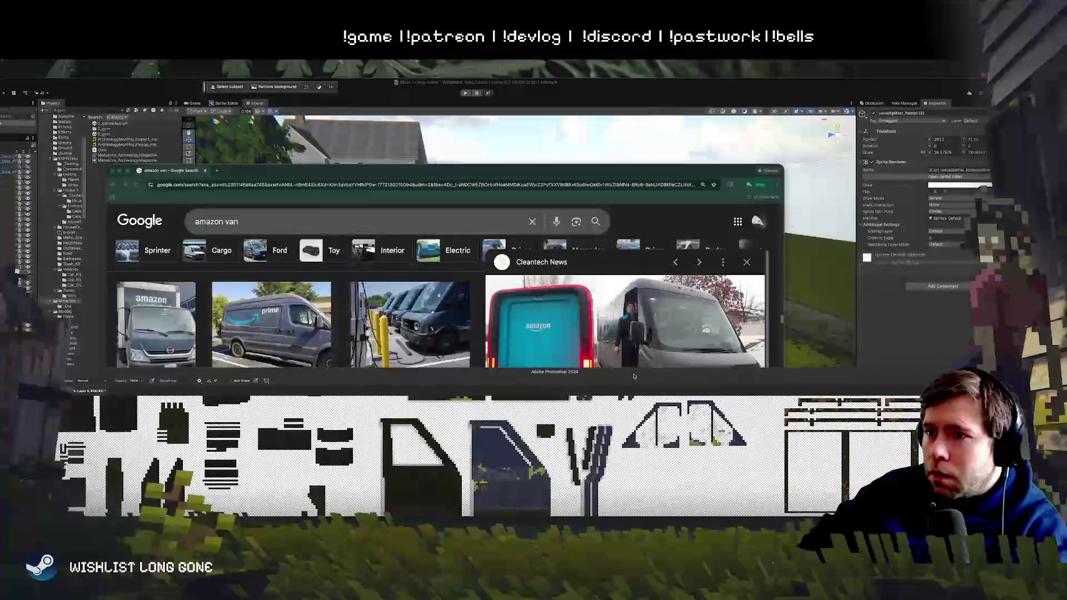
Step: In Unity, orbit around to the van's rear and select the teal rear door
click(493, 281)
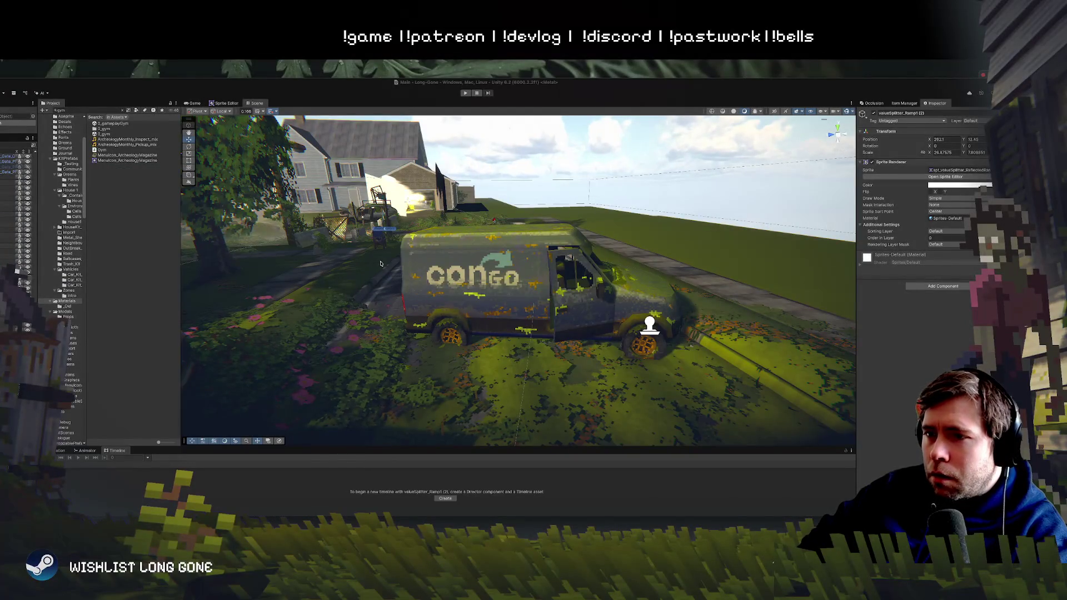
drag(381, 263, 594, 329)
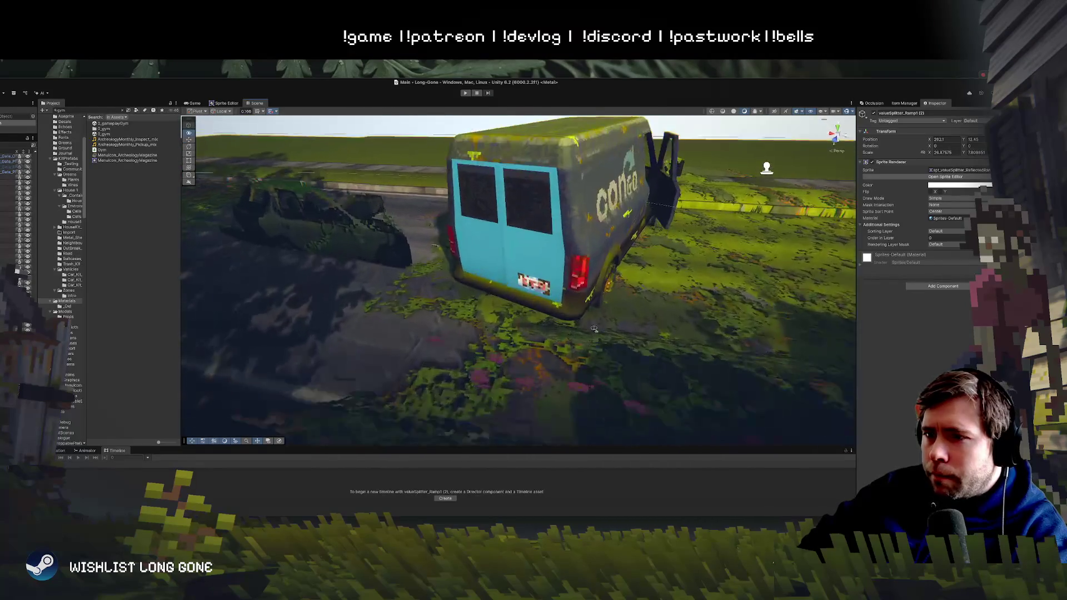
scroll(594, 328, up, 5)
click(496, 264)
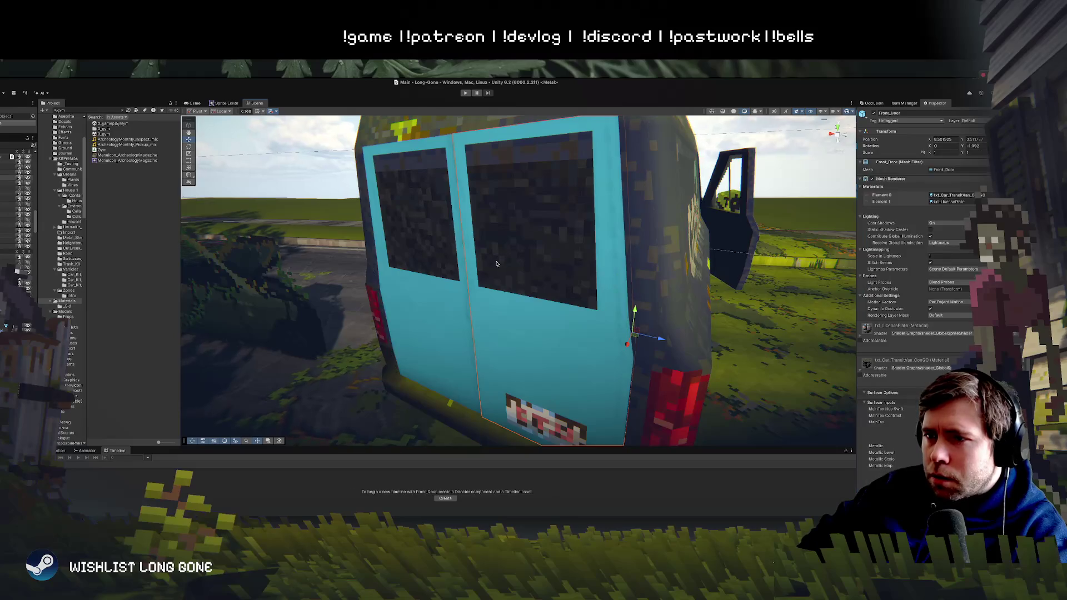
scroll(496, 264, down, 5)
Step: Select the van parts, swing the rear door open with the rotate tool, then undo it
click(535, 306)
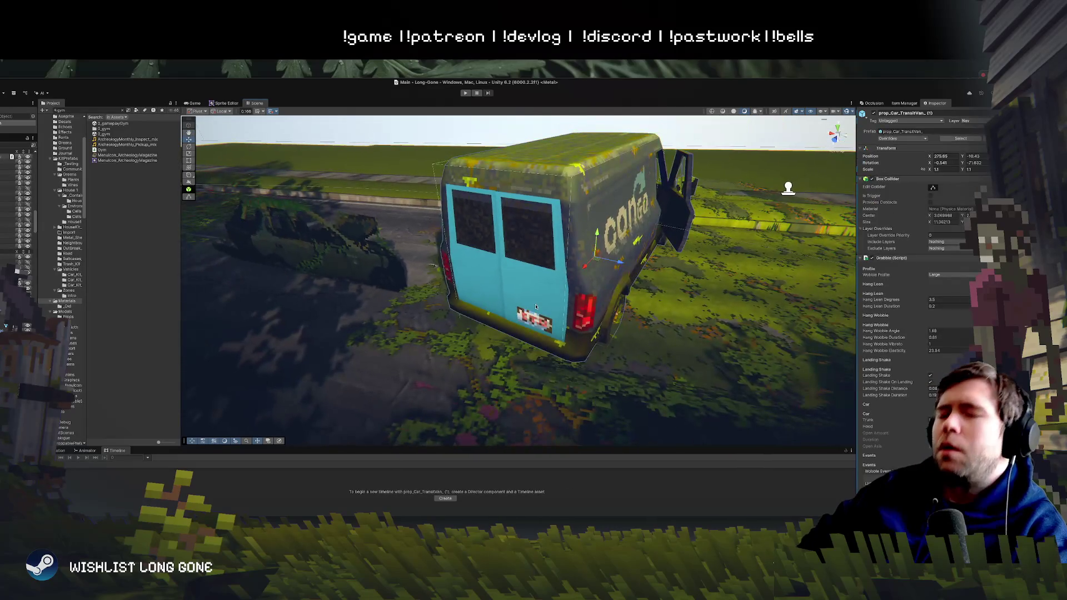
click(529, 243)
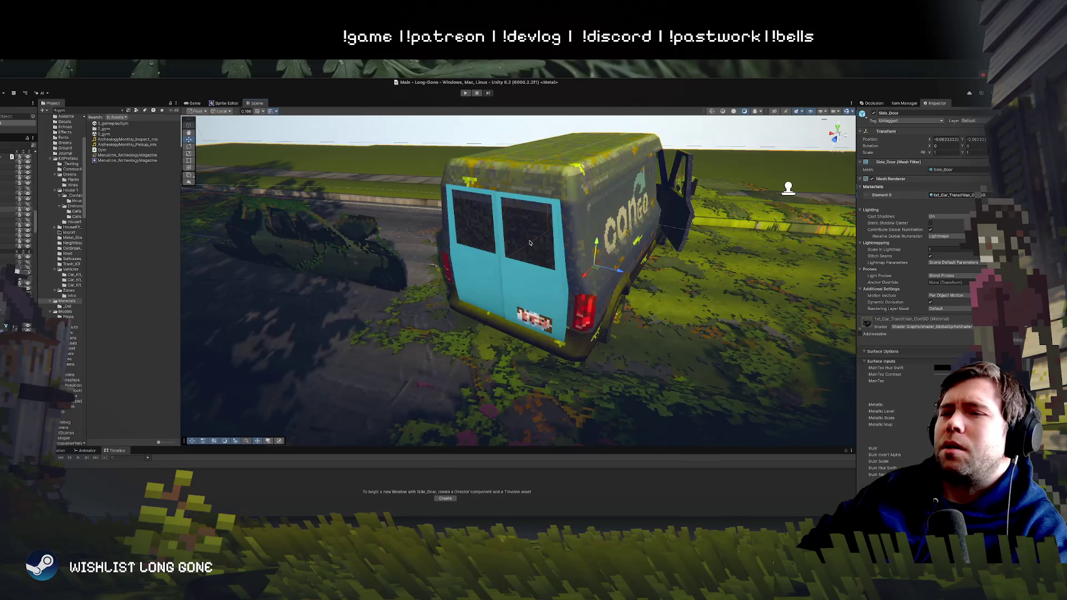
click(584, 268)
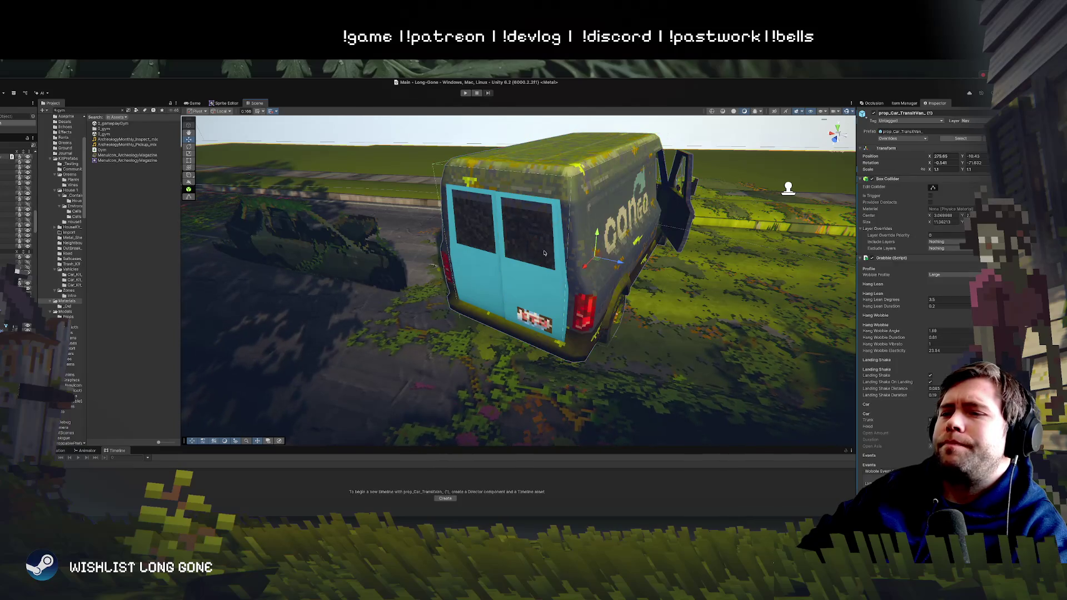
click(584, 267)
key(e)
drag(582, 292, 662, 295)
key(ctrl+z)
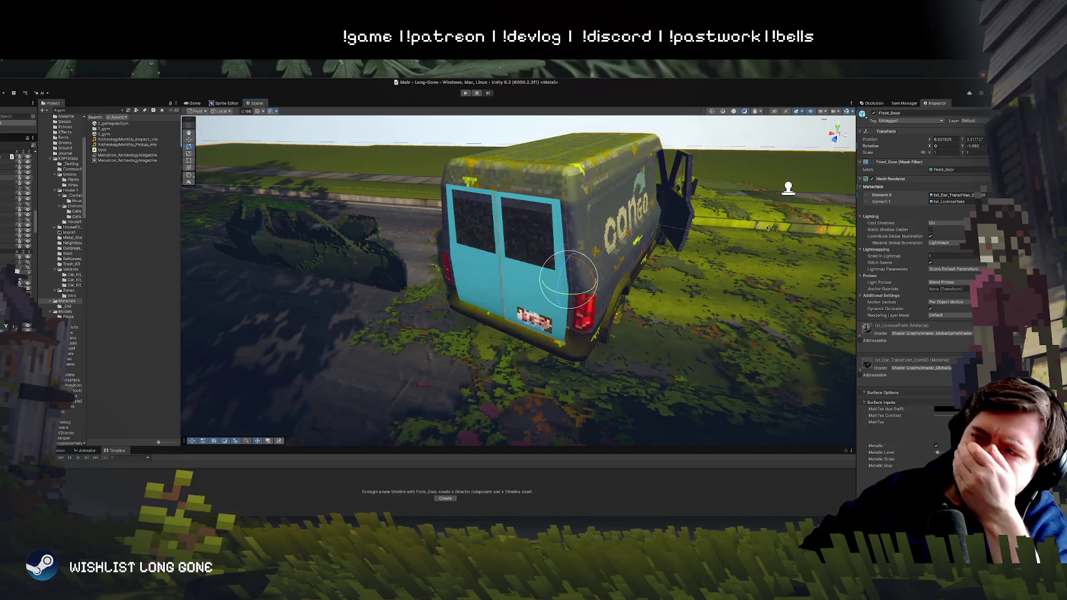
Step: Locate and open the Front_Door's material, reselect Front_Door, and reveal the Hierarchy
click(953, 195)
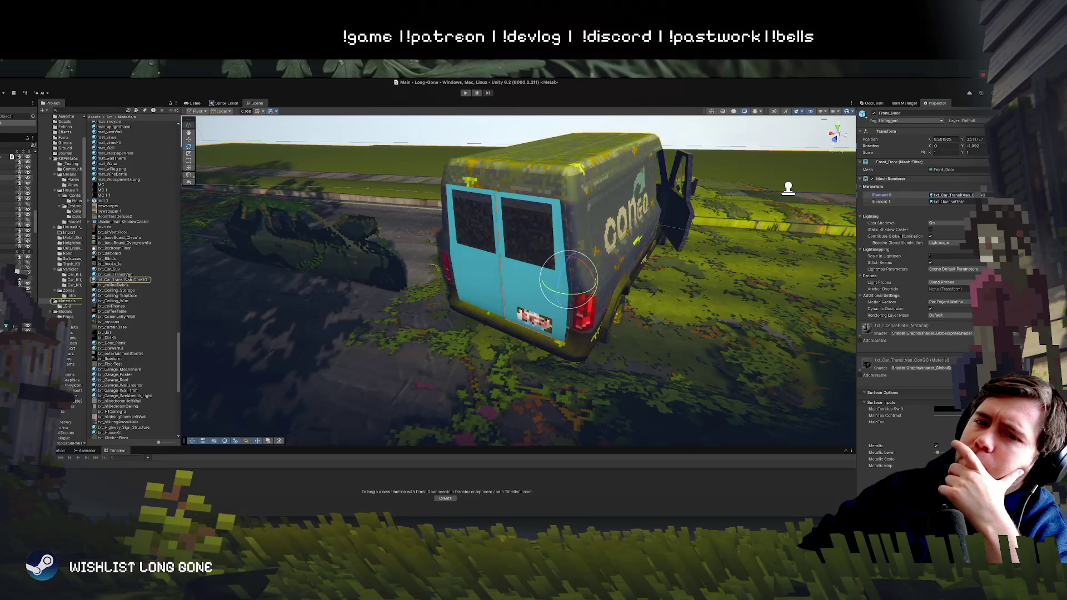
click(131, 280)
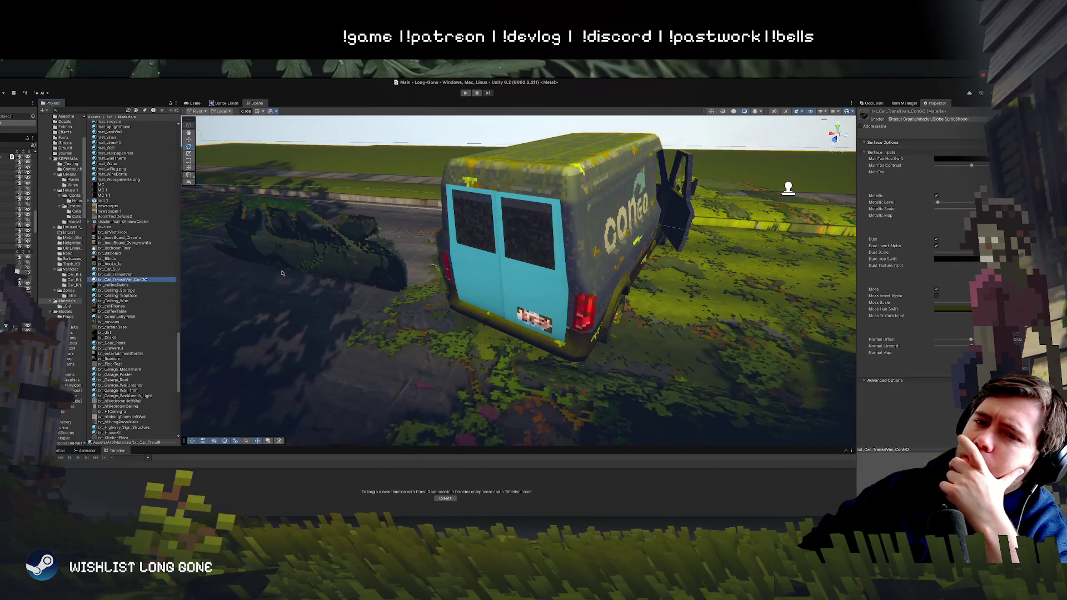
click(521, 237)
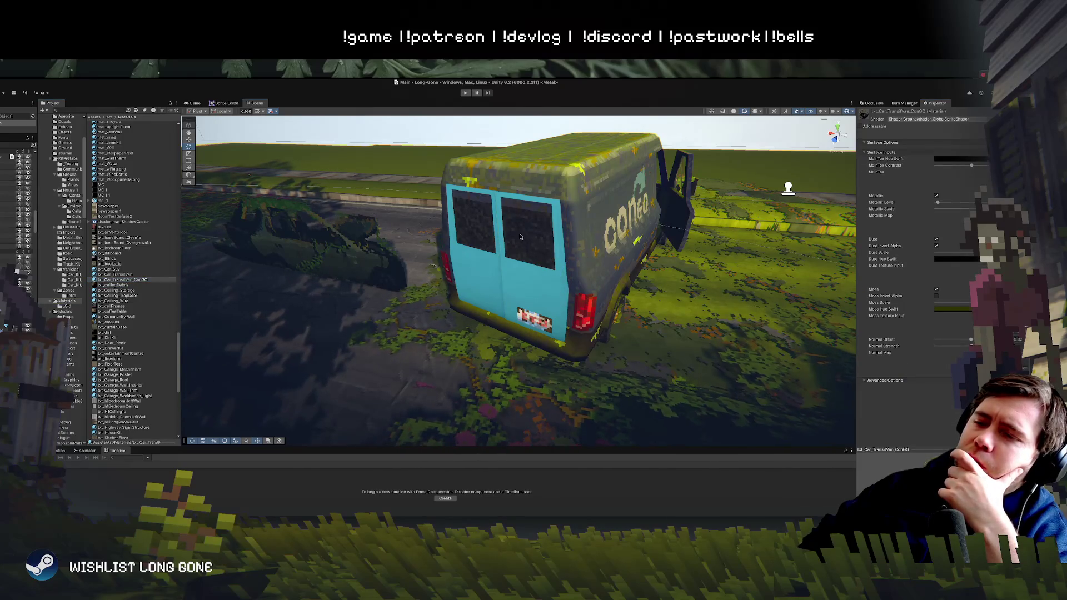
click(521, 236)
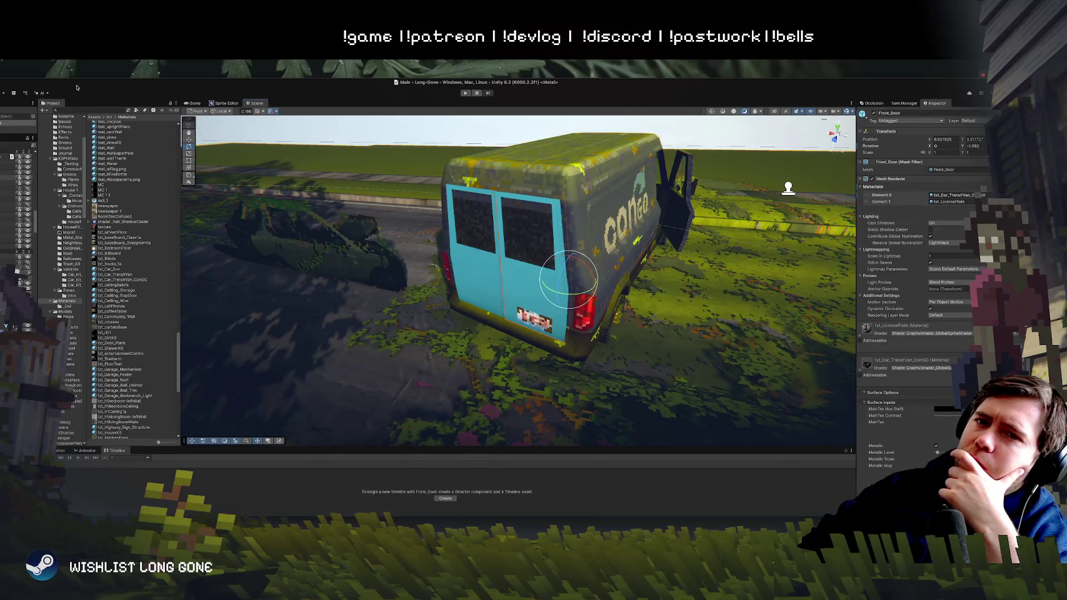
drag(77, 88, 154, 68)
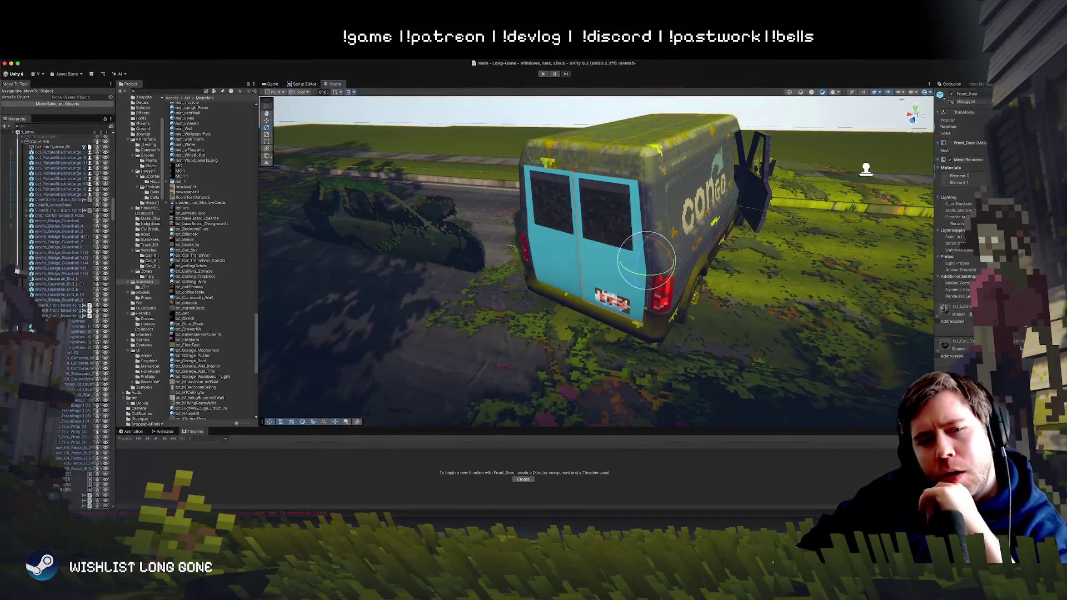
Step: Step through the van's children door_1, Ladder, Wheels, Tire_Extra and RoofRack in the Hierarchy
scroll(46, 166, up, 5)
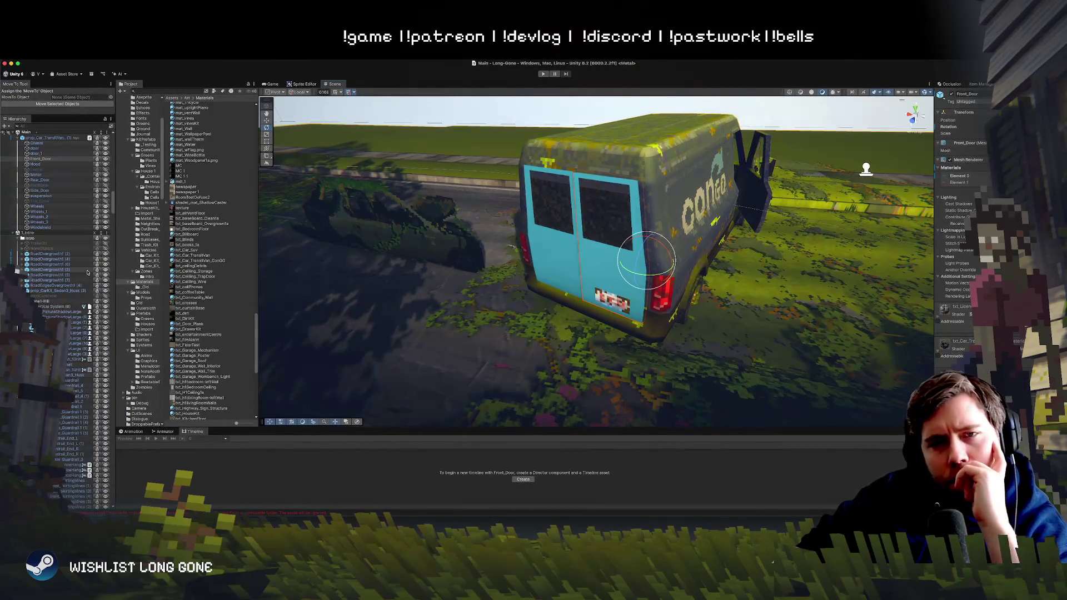
click(36, 154)
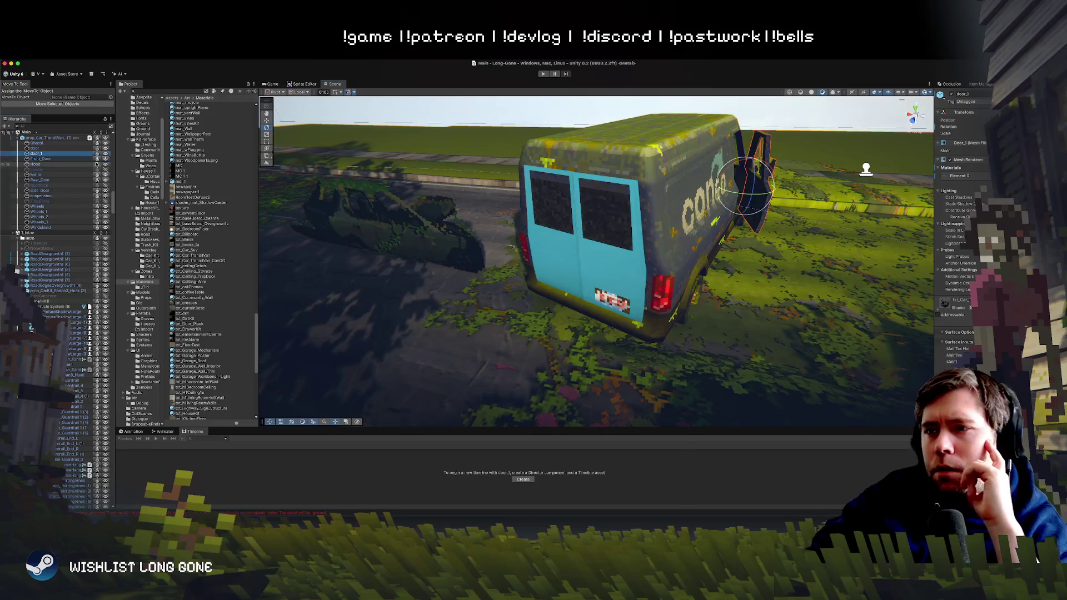
key(Down)
key(Down)
key(Down)
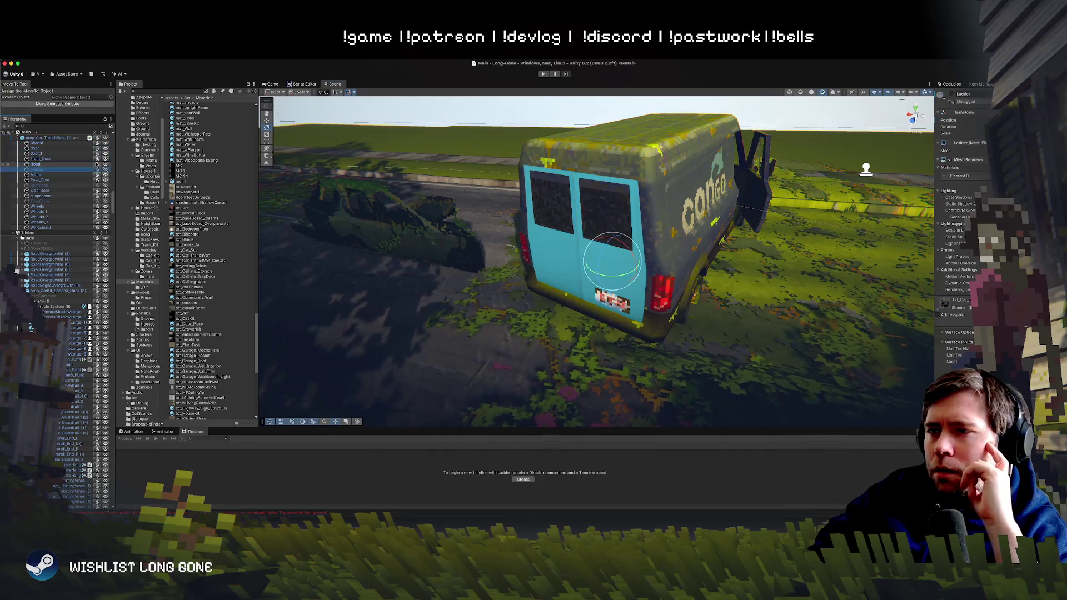
key(Down)
key(Down)
key(Down)
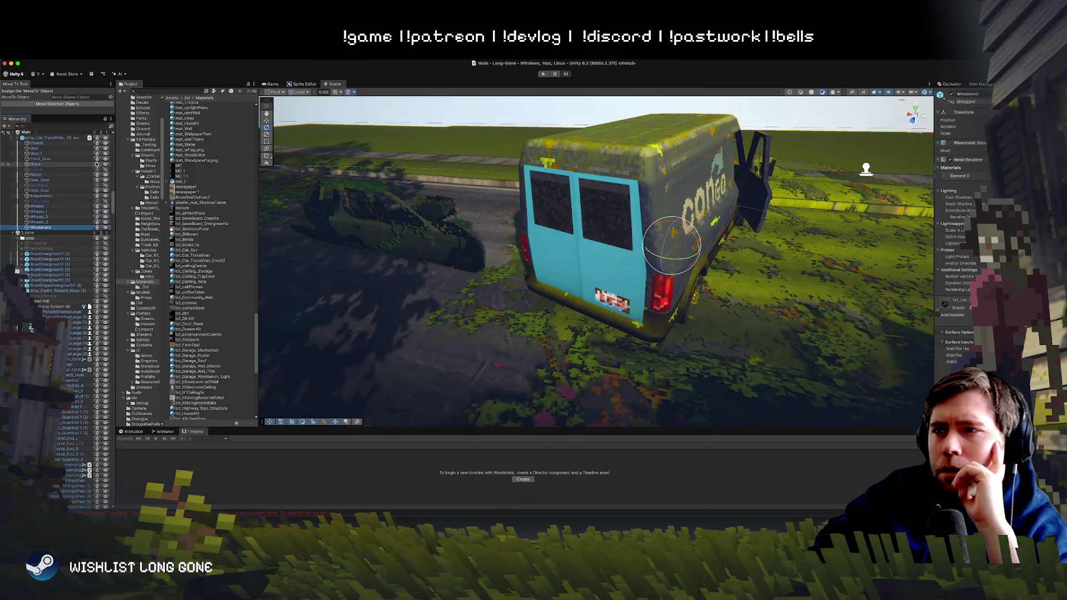
key(Up)
key(Up)
key(Up)
key(Up)
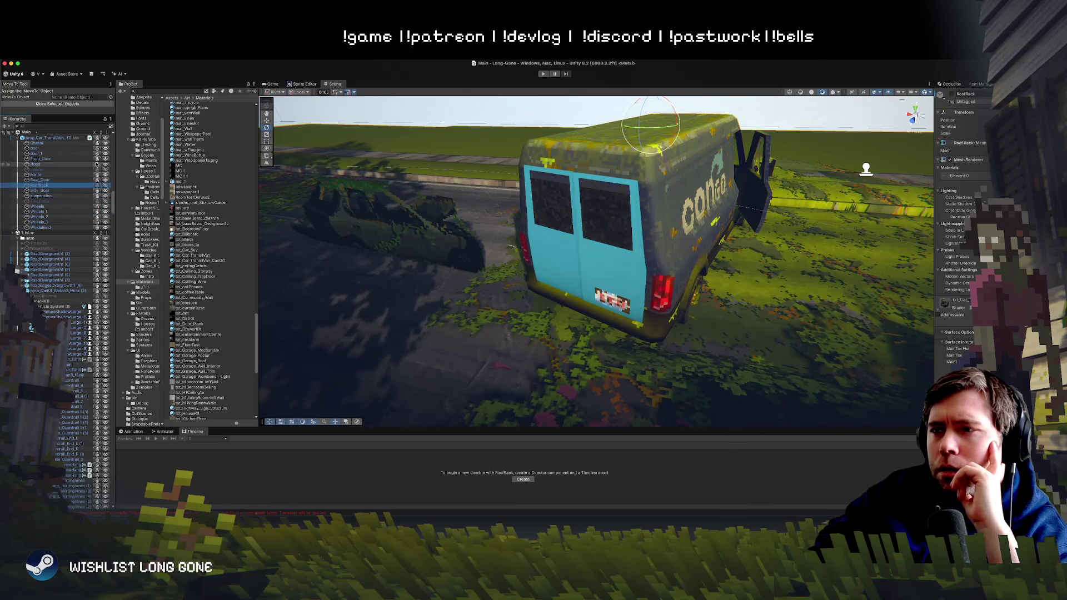
key(Up)
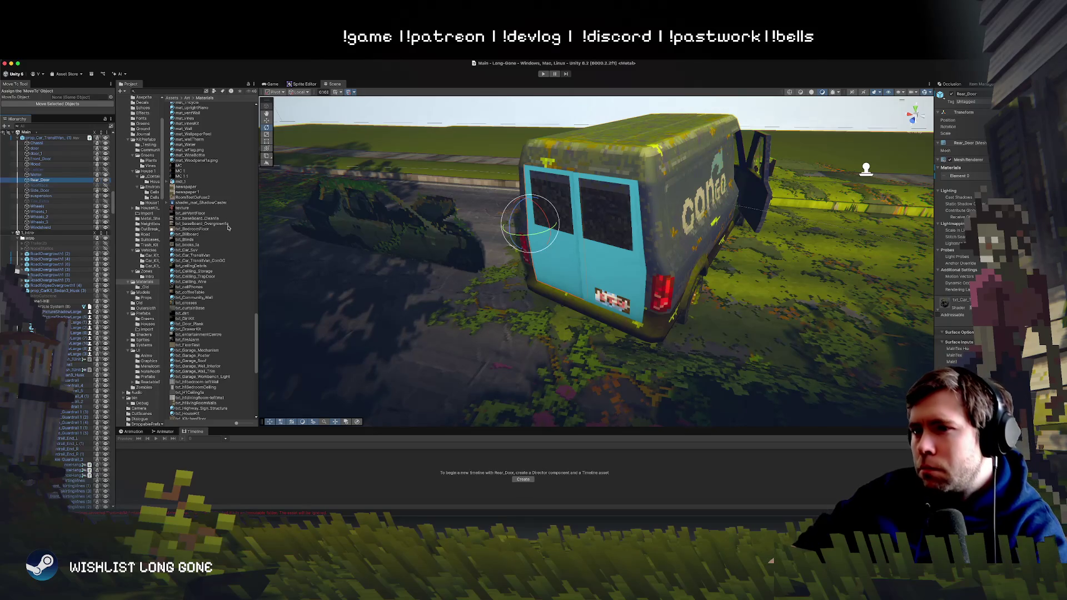
Step: Frame the rear door close up, orbit around the van, then move the Unity editor aside
key(w)
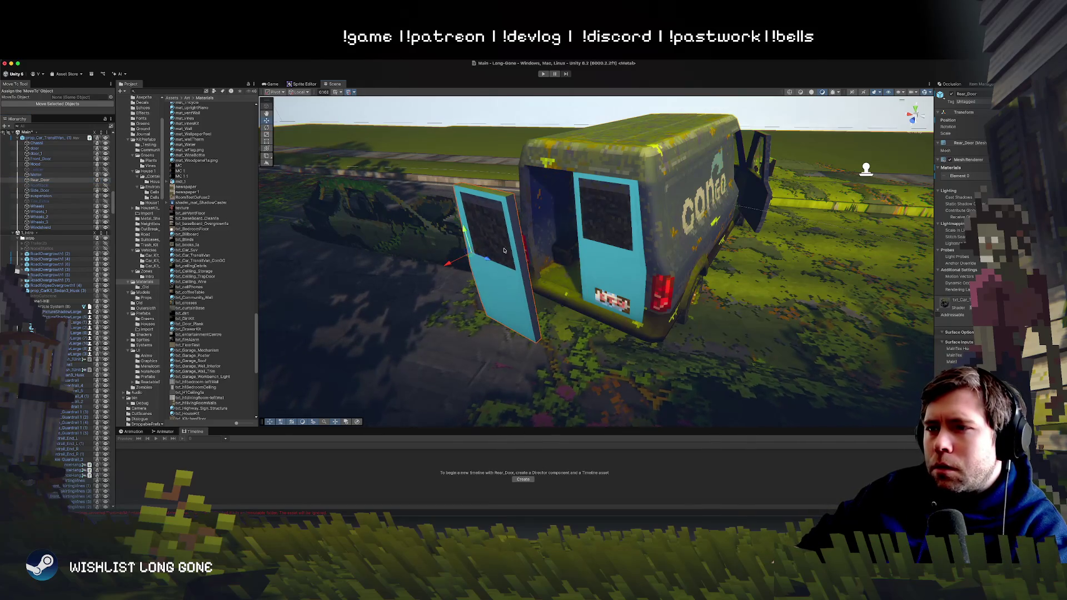
key(f)
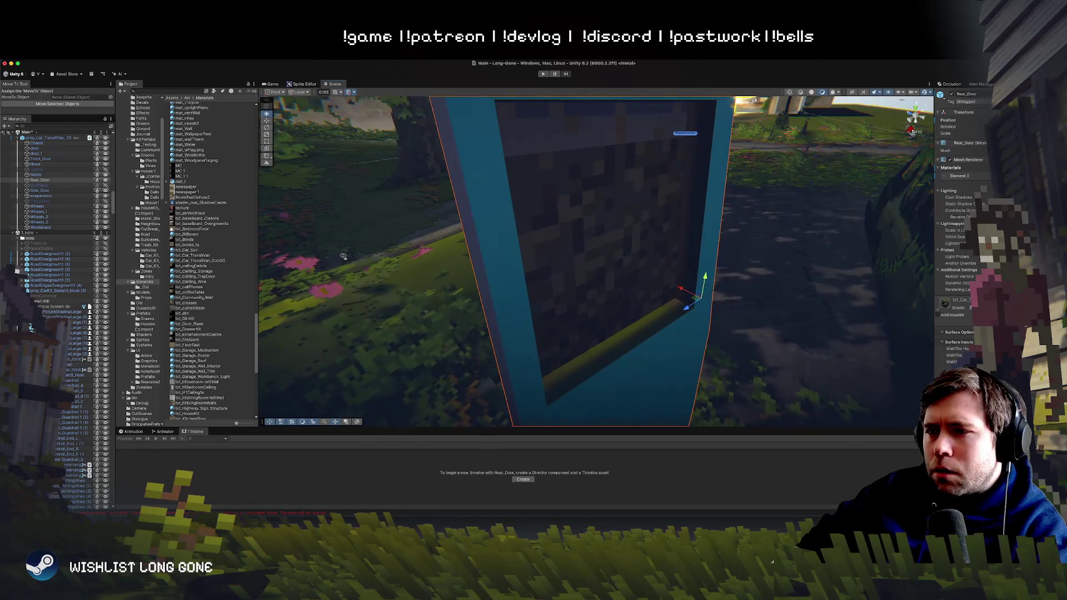
mouse_move(346, 257)
mouse_down()
mouse_move(592, 259)
mouse_move(526, 200)
mouse_move(641, 245)
mouse_up()
scroll(426, 260, down, 5)
click(592, 259)
scroll(592, 259, down, 3)
click(641, 246)
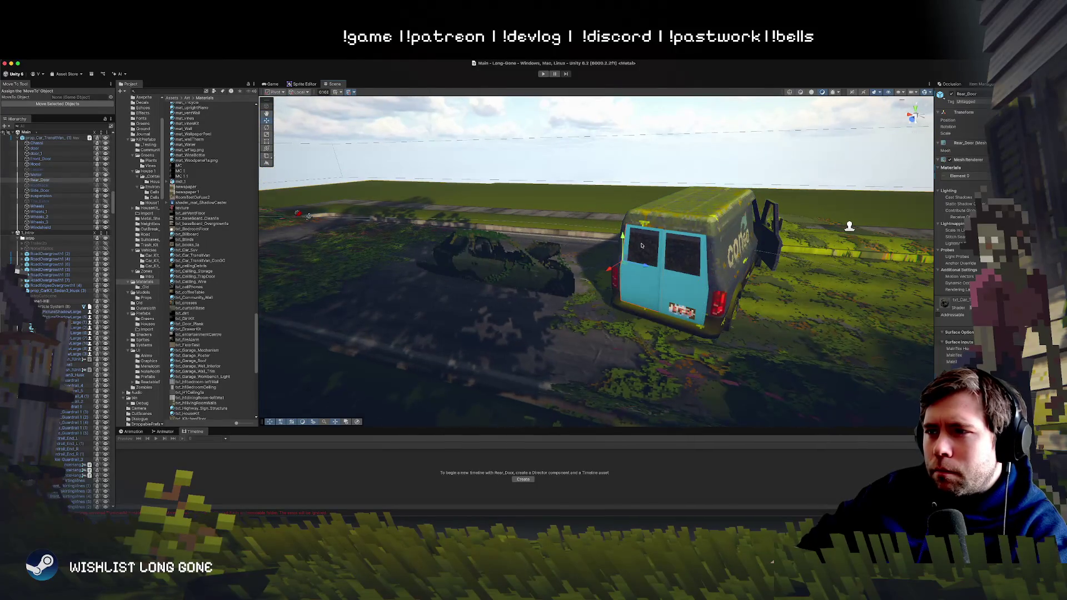
mouse_move(778, 63)
mouse_down()
mouse_move(775, 236)
mouse_move(774, 209)
mouse_move(773, 226)
mouse_move(609, 100)
mouse_move(621, 95)
mouse_up()
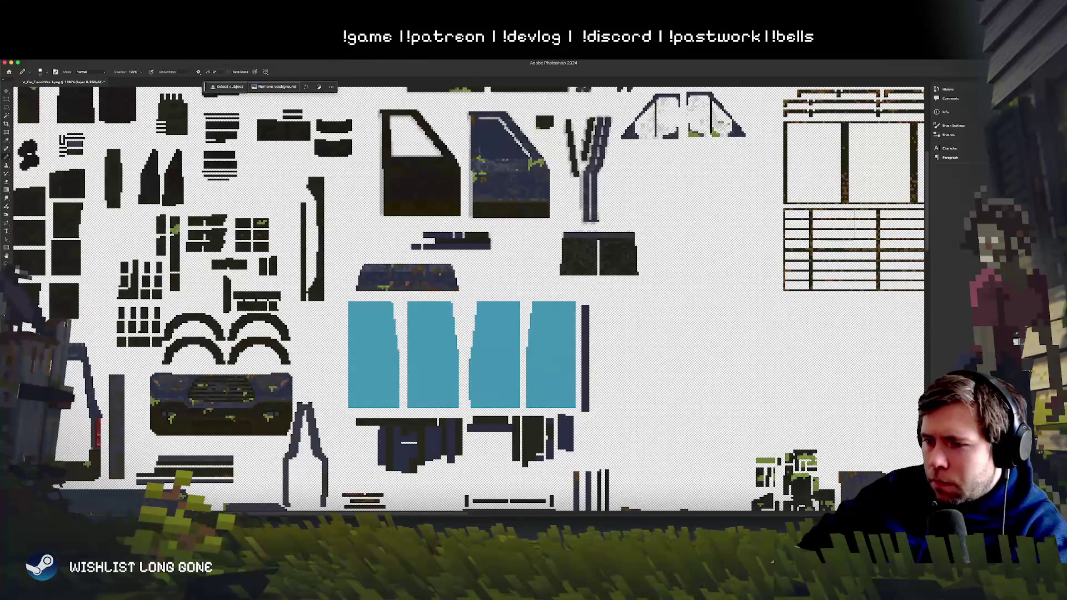
Step: Zoom out and pan across the whole van texture sheet, lower and right parts included
scroll(542, 105, down, 5)
scroll(621, 152, up, 3)
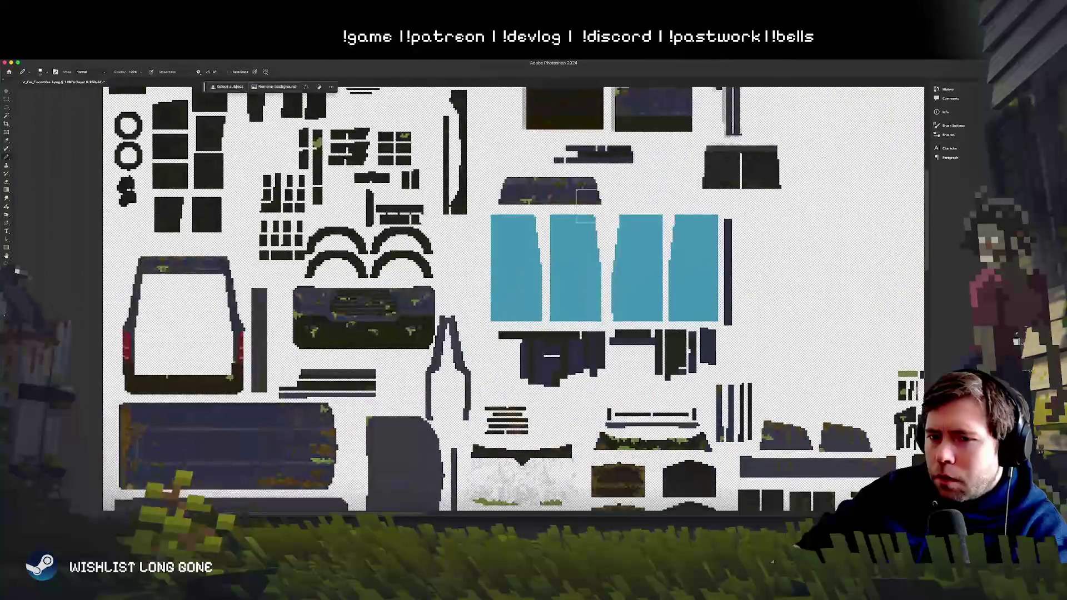
scroll(586, 205, down, 4)
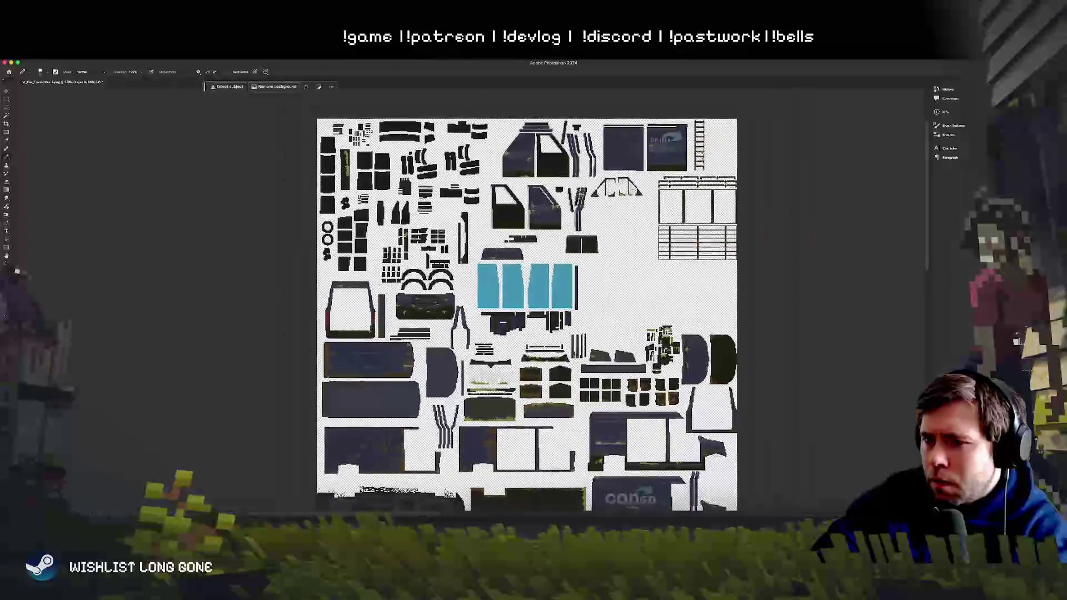
scroll(579, 193, down, 1)
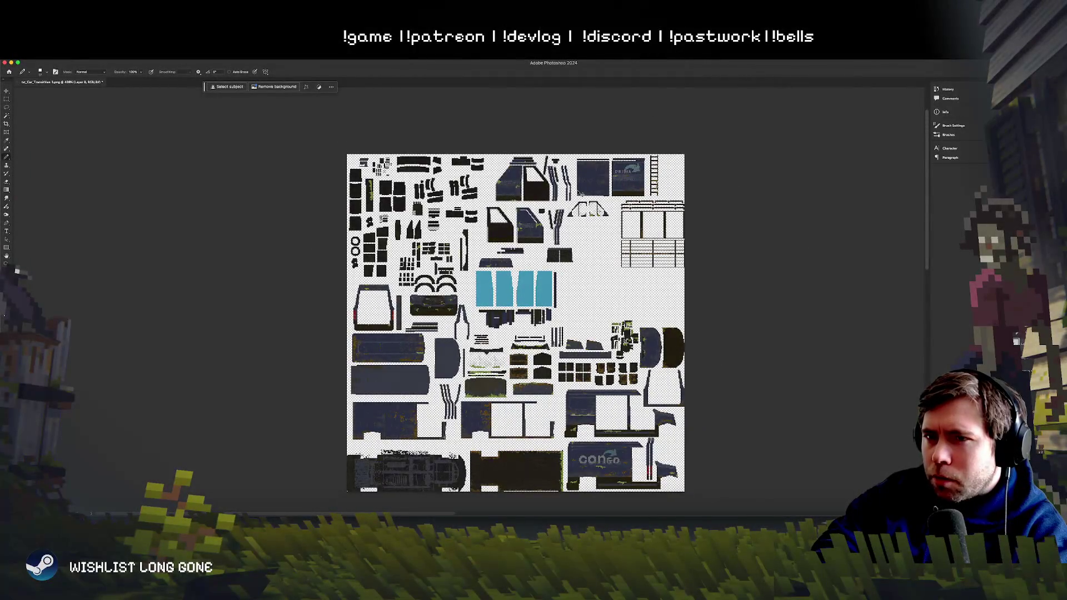
scroll(579, 193, up, 3)
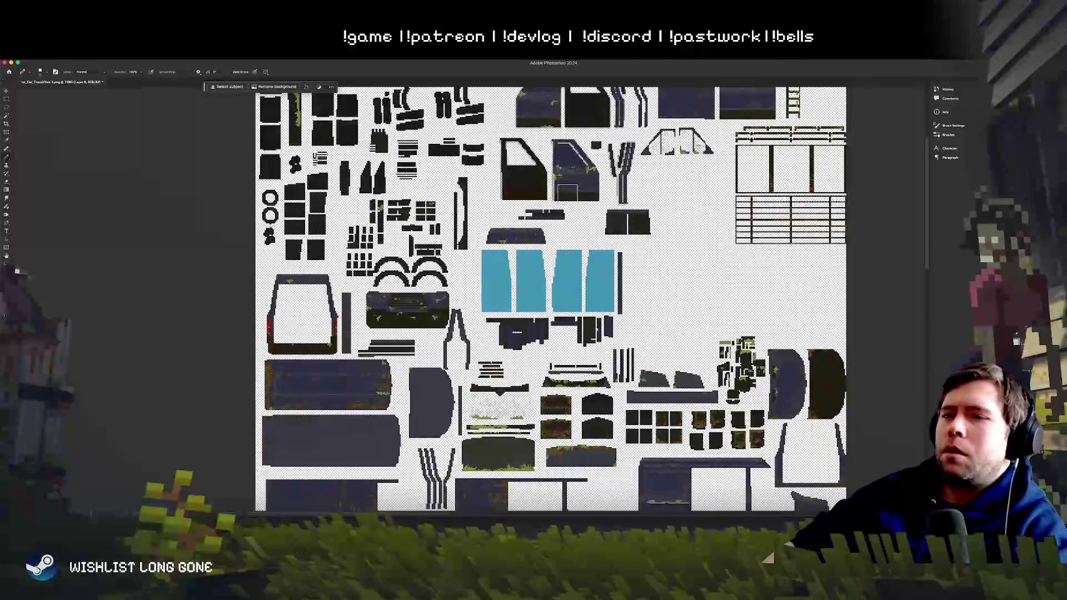
drag(448, 244, 472, 198)
drag(603, 347, 674, 225)
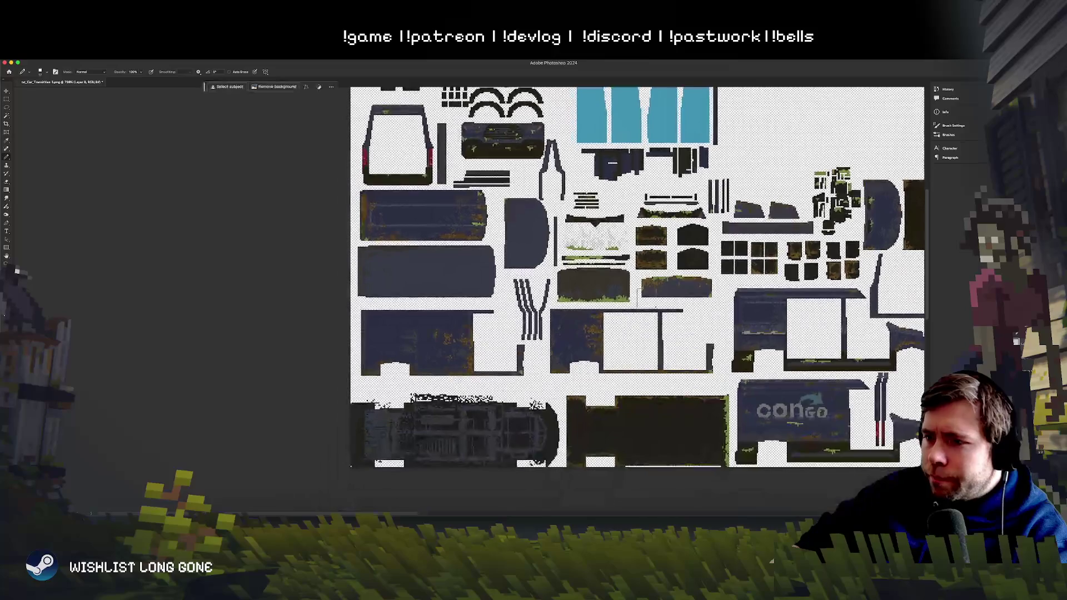
mouse_move(632, 291)
mouse_down()
mouse_move(644, 256)
mouse_move(483, 338)
mouse_up()
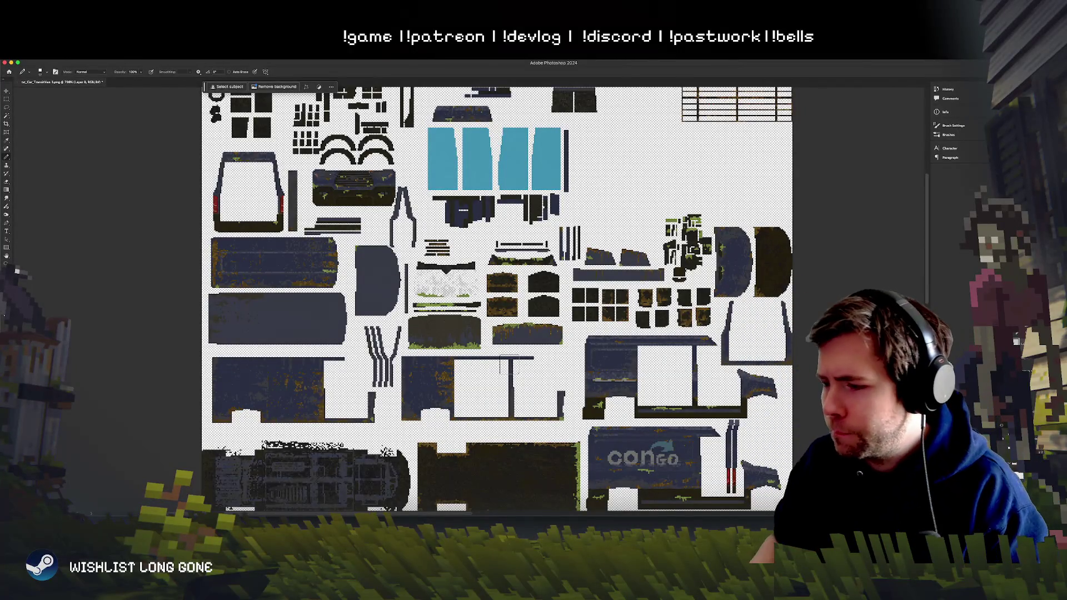
Step: Zoom to 1680% on the dark upper-left pieces and paint them flat teal
right_click(534, 316)
key(Escape)
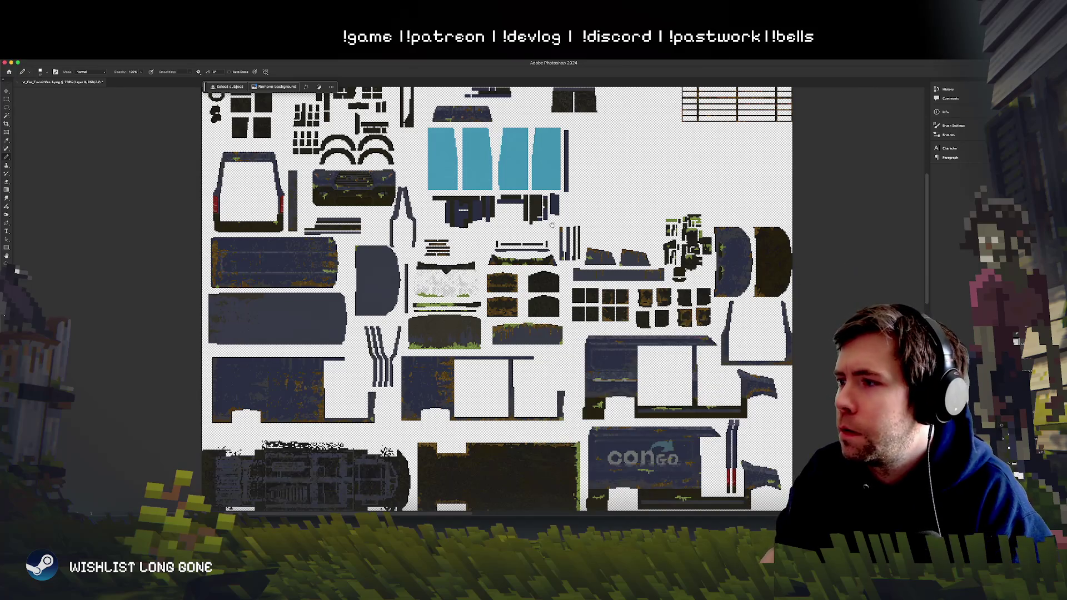
scroll(519, 336, up, 5)
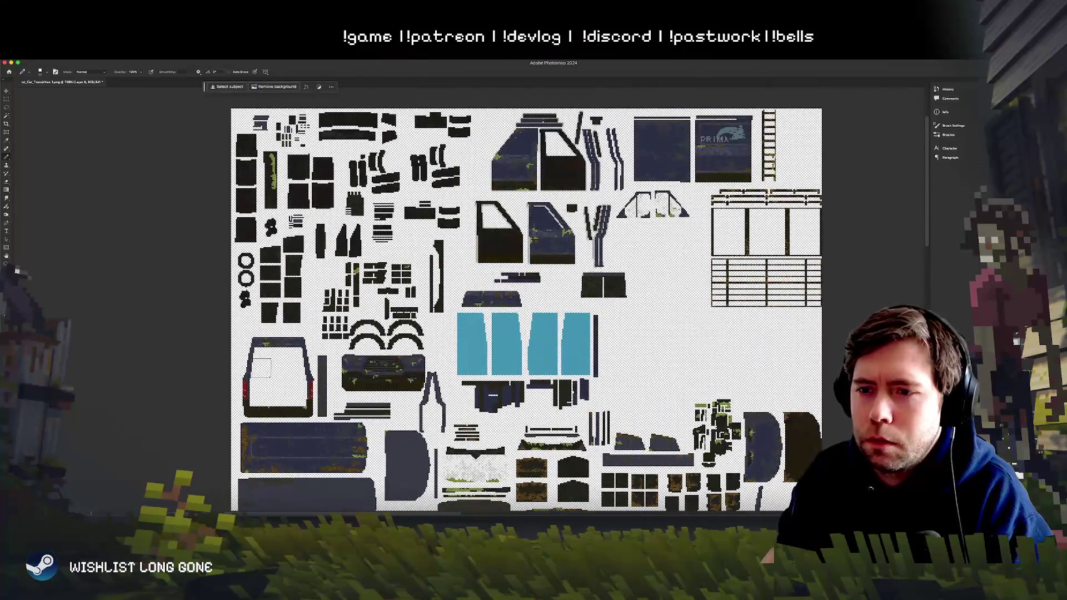
scroll(494, 336, down, 3)
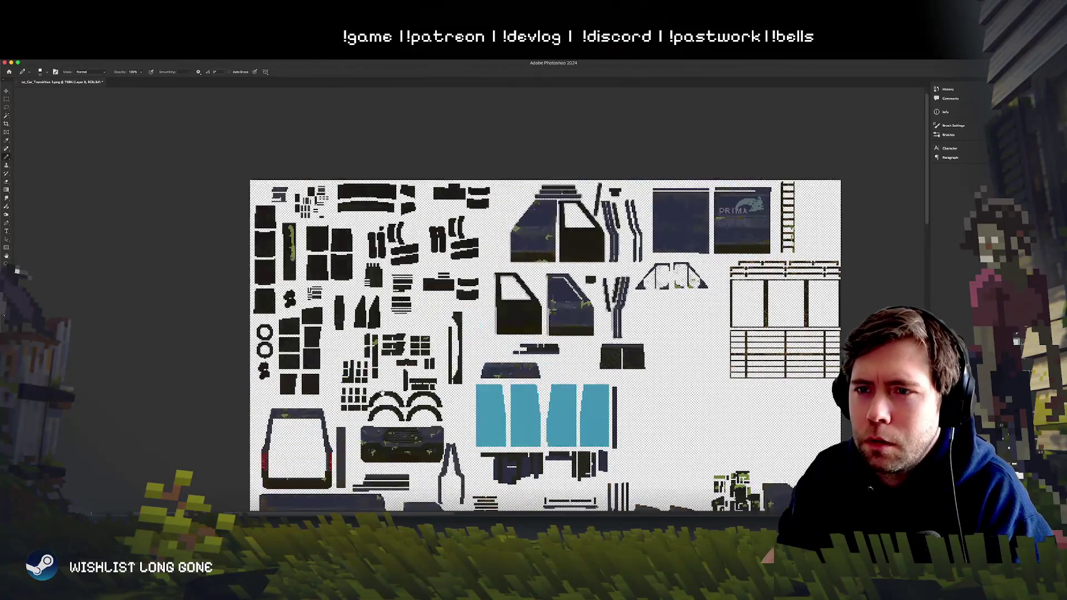
scroll(495, 336, left, 6)
scroll(494, 336, up, 5)
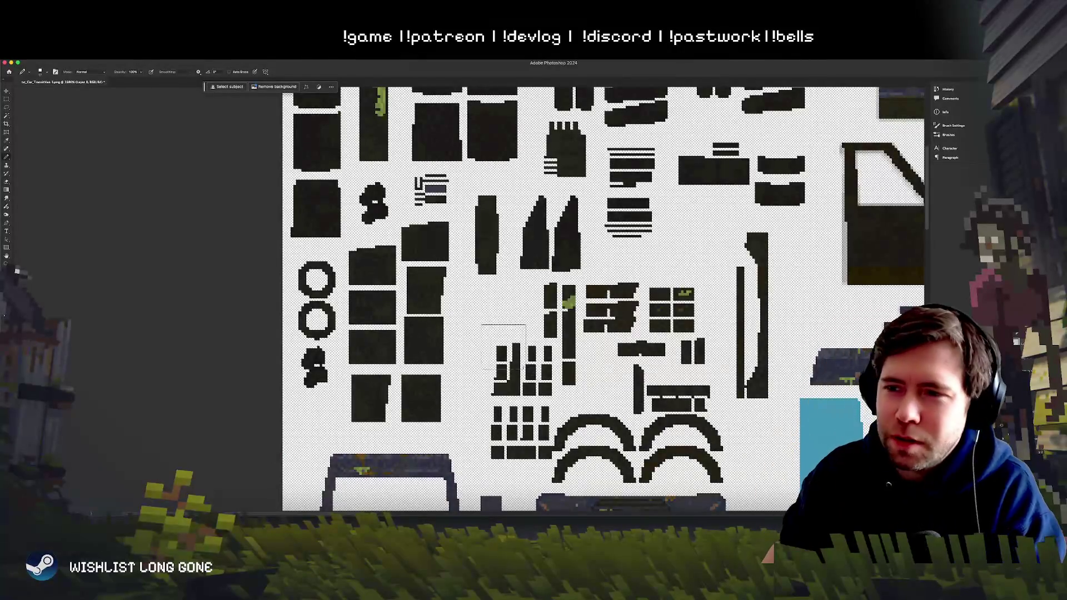
mouse_move(355, 245)
mouse_down()
mouse_move(383, 311)
mouse_move(417, 243)
mouse_move(436, 300)
mouse_move(383, 394)
mouse_up()
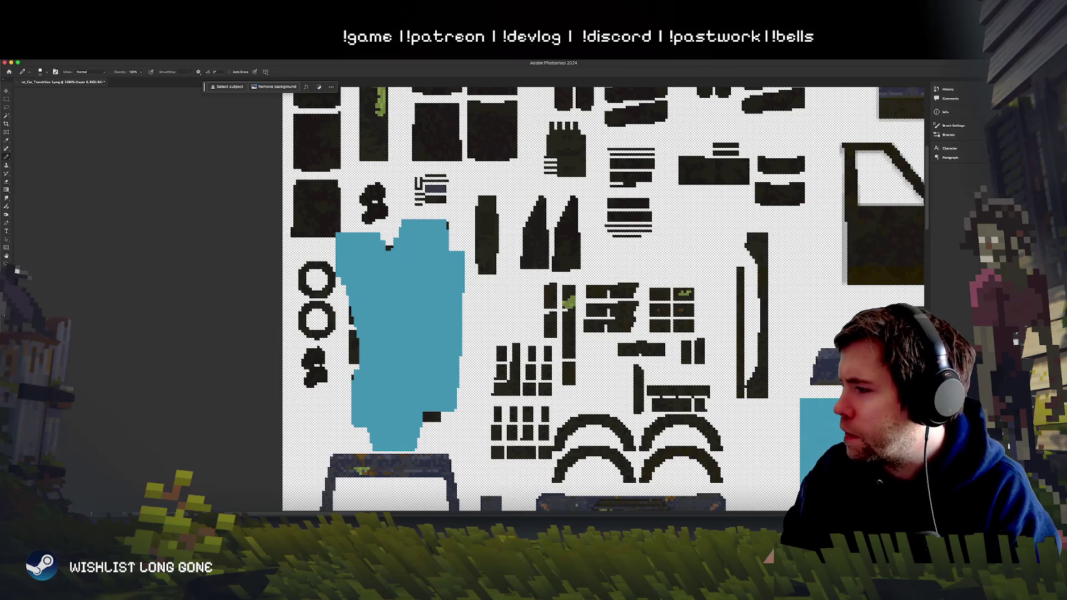
Step: Save the texture and select the whole van in Unity to check it
key(super+s)
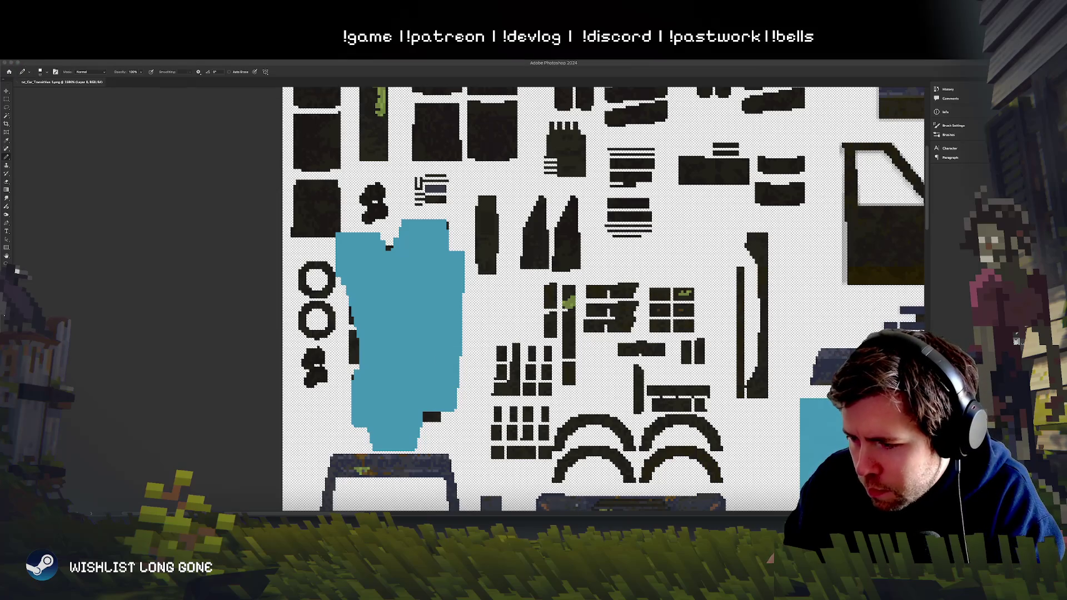
key(super+Tab)
click(539, 340)
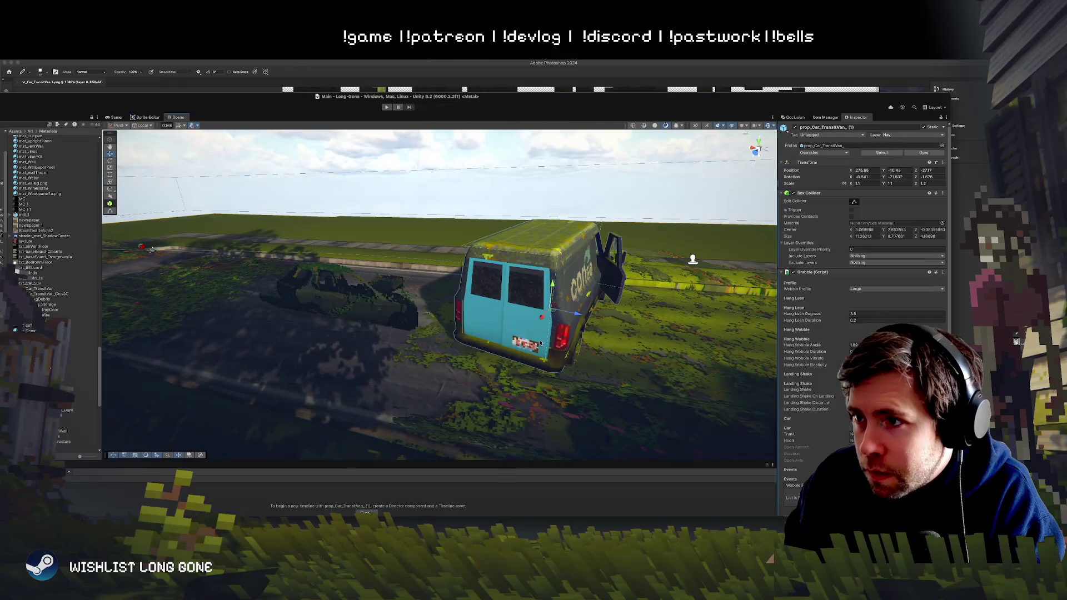
Step: Undo the stray blue paint, review the window and door pieces, and return Unity for reimport
key(super+Tab)
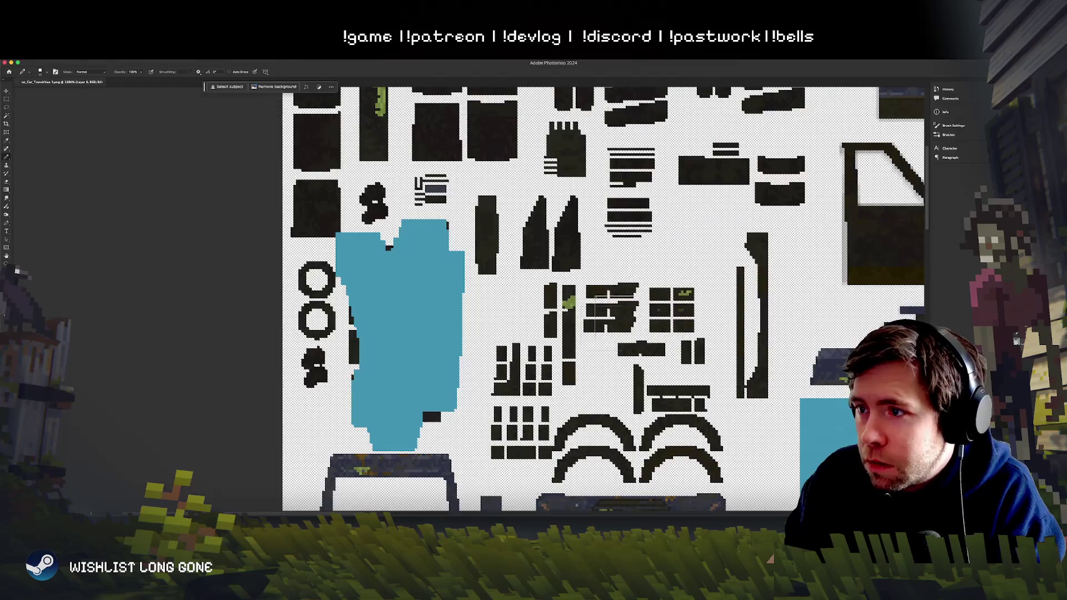
key(super+z)
mouse_move(510, 319)
mouse_down()
mouse_move(484, 303)
mouse_move(459, 316)
mouse_up()
scroll(459, 316, up, 5)
scroll(225, 345, down, 5)
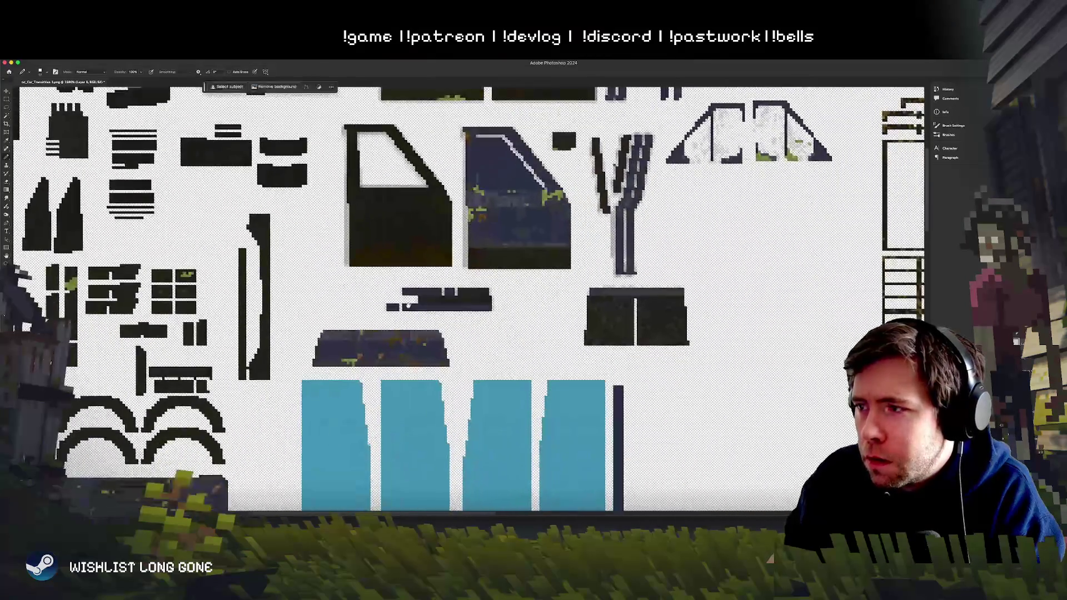
drag(226, 345, 88, 221)
scroll(88, 221, down, 5)
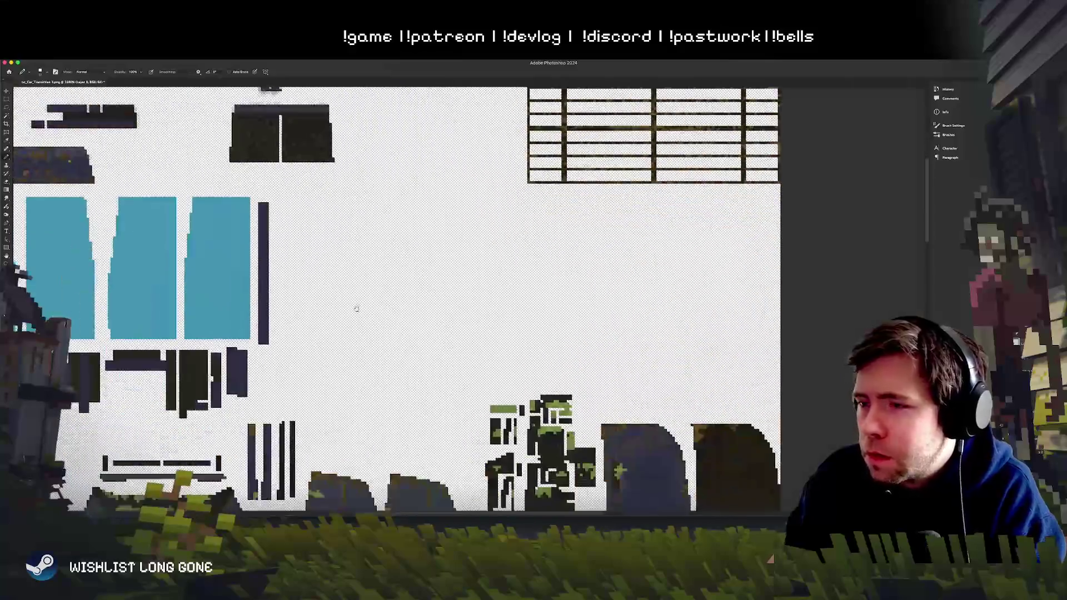
scroll(400, 264, up, 5)
drag(401, 263, 395, 279)
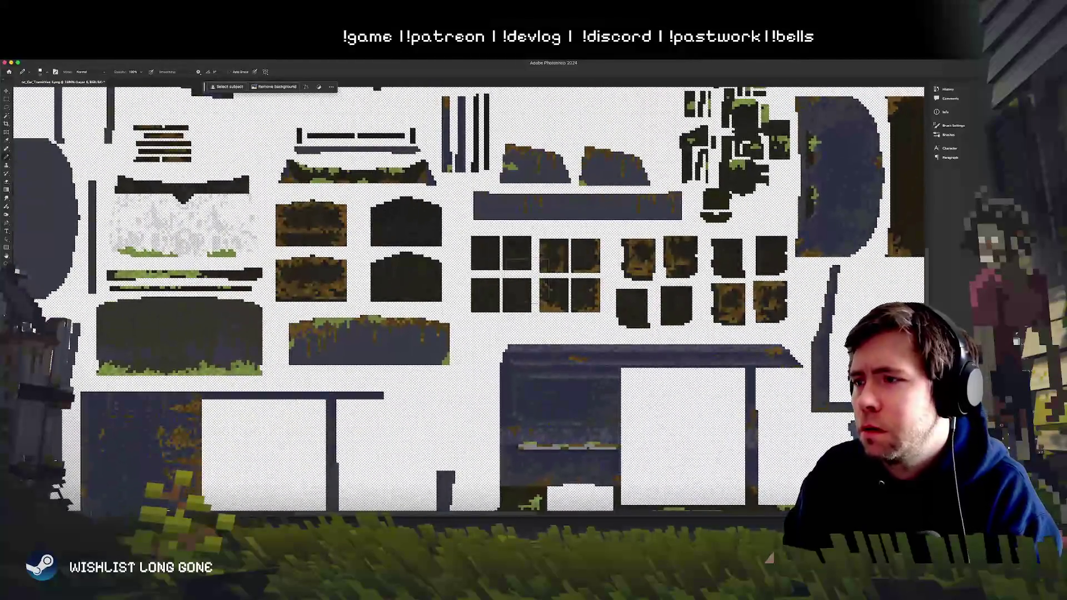
scroll(648, 276, down, 5)
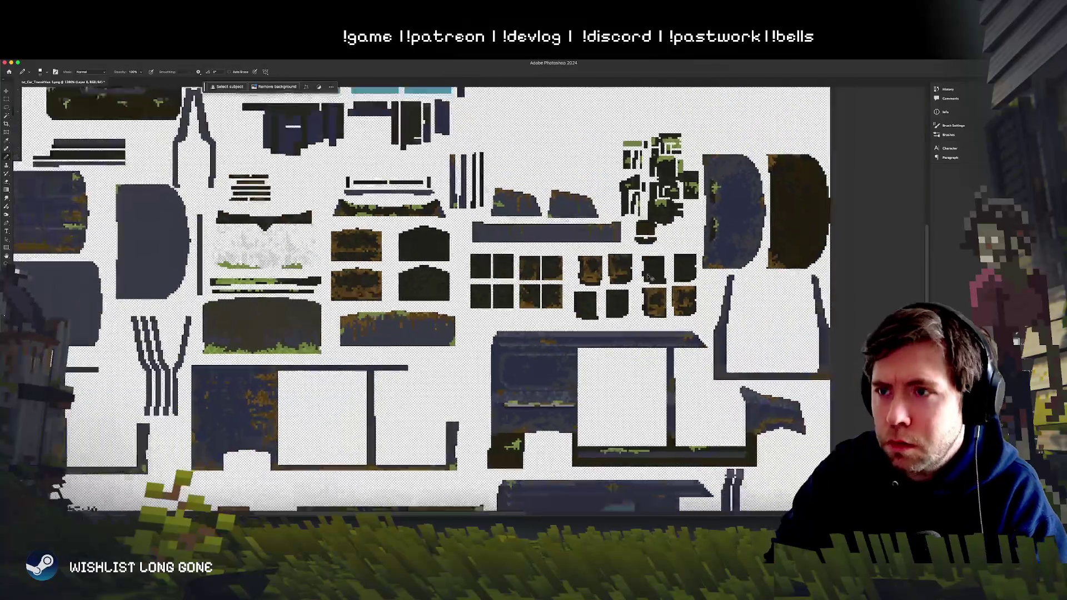
scroll(650, 275, up, 2)
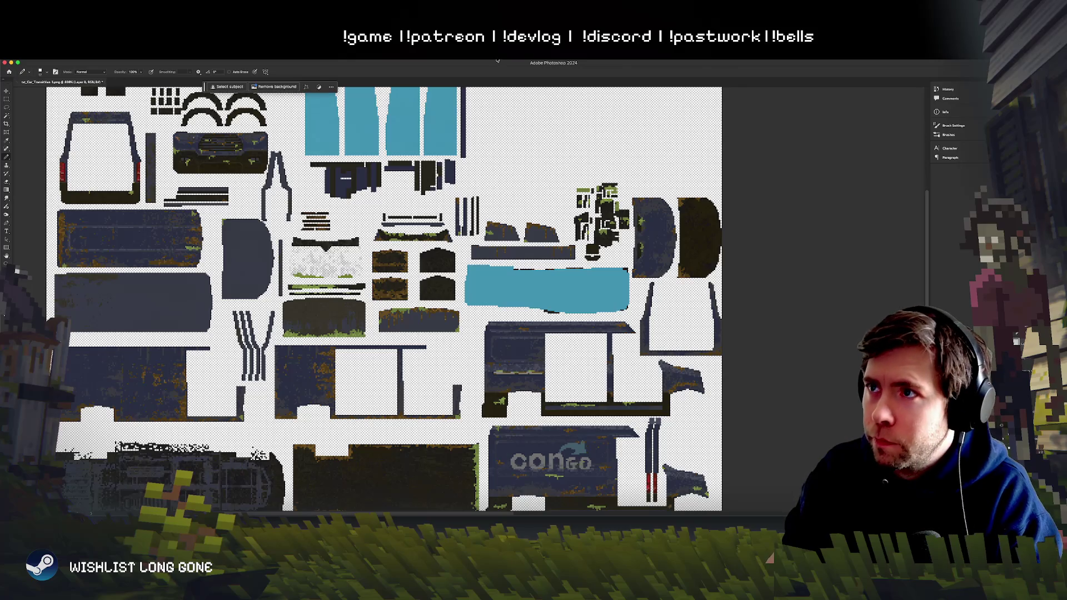
key(super+Tab)
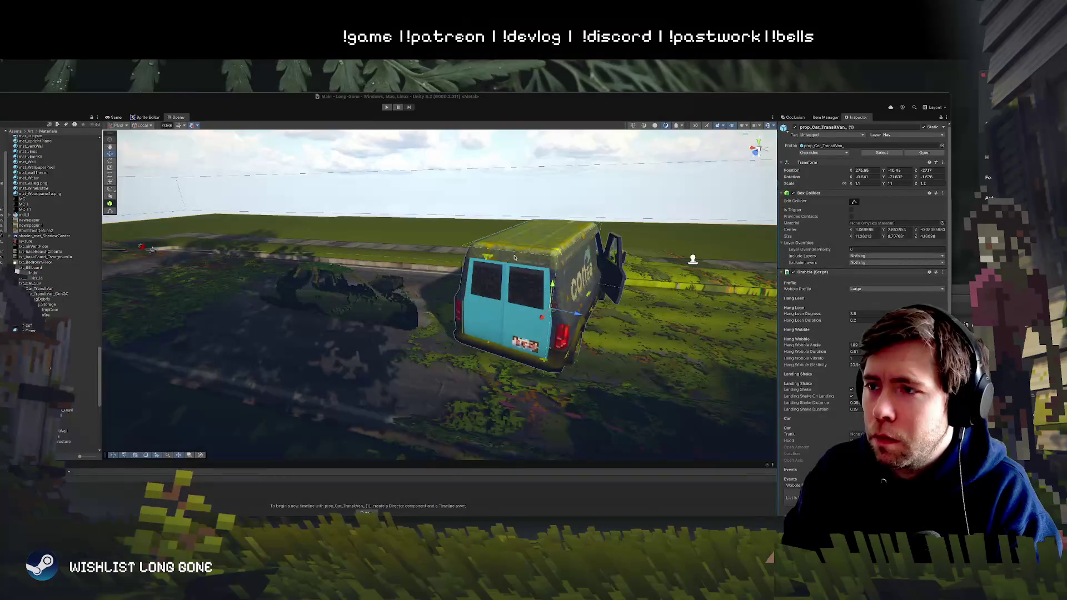
Step: Select the Chassi object and orbit to the van's Congo-branded side to inspect the texture
click(502, 307)
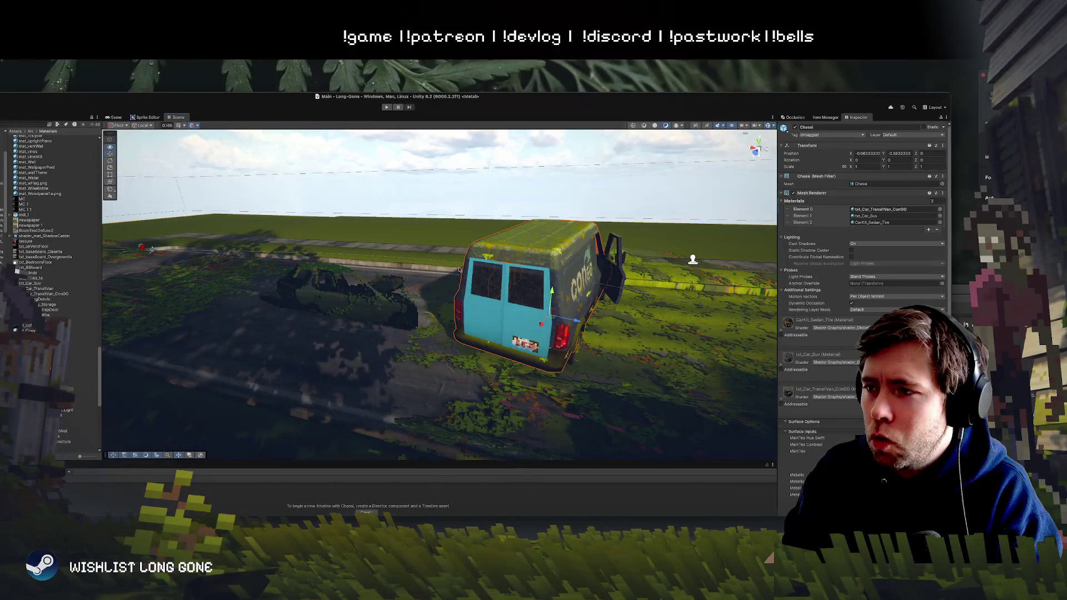
mouse_move(458, 270)
mouse_down()
mouse_move(841, 265)
mouse_move(870, 253)
mouse_move(994, 286)
mouse_up()
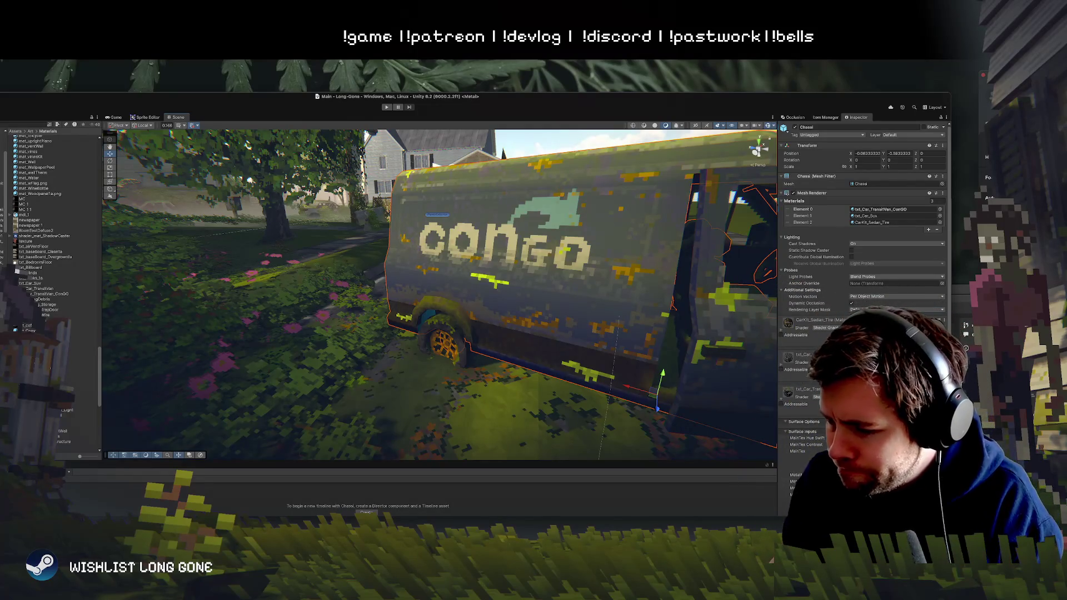
key(super+Tab)
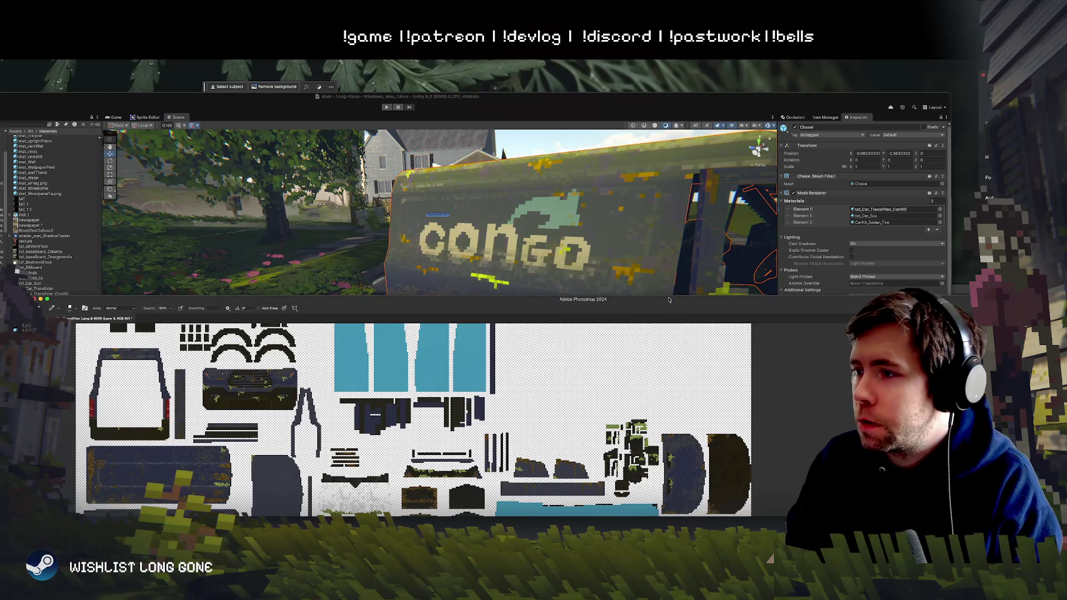
Step: Maximize the Photoshop window and scroll to the grey strip piece left of centre
double_click(670, 299)
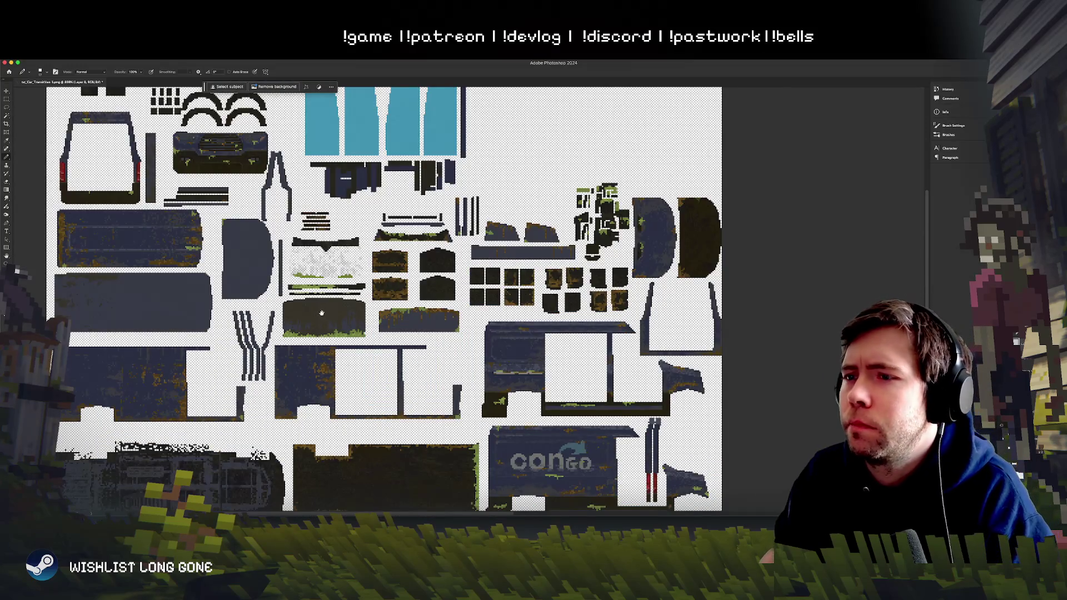
scroll(322, 313, down, 3)
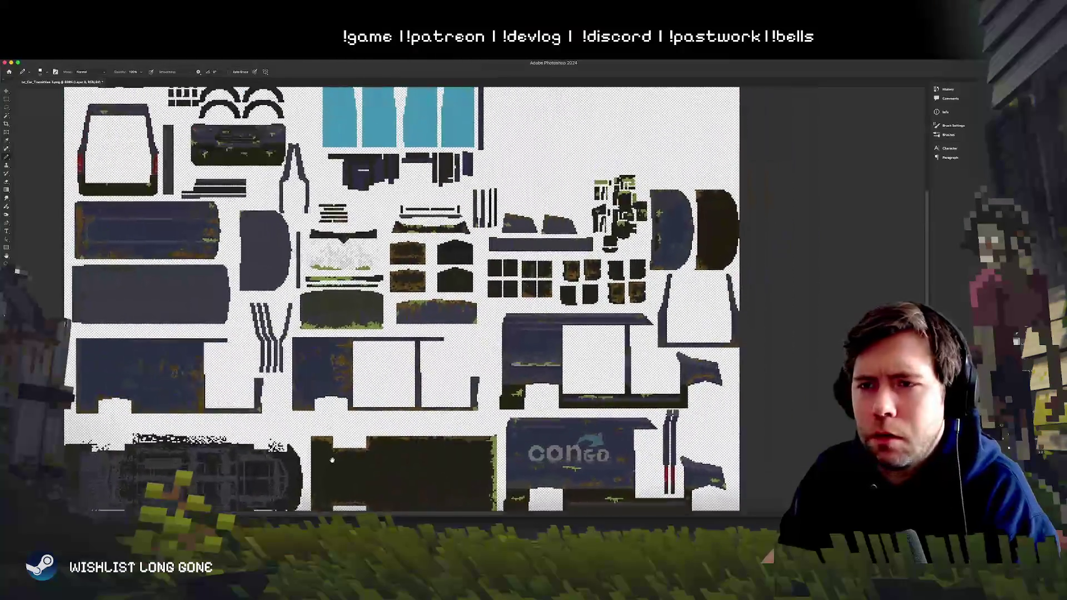
scroll(332, 460, up, 5)
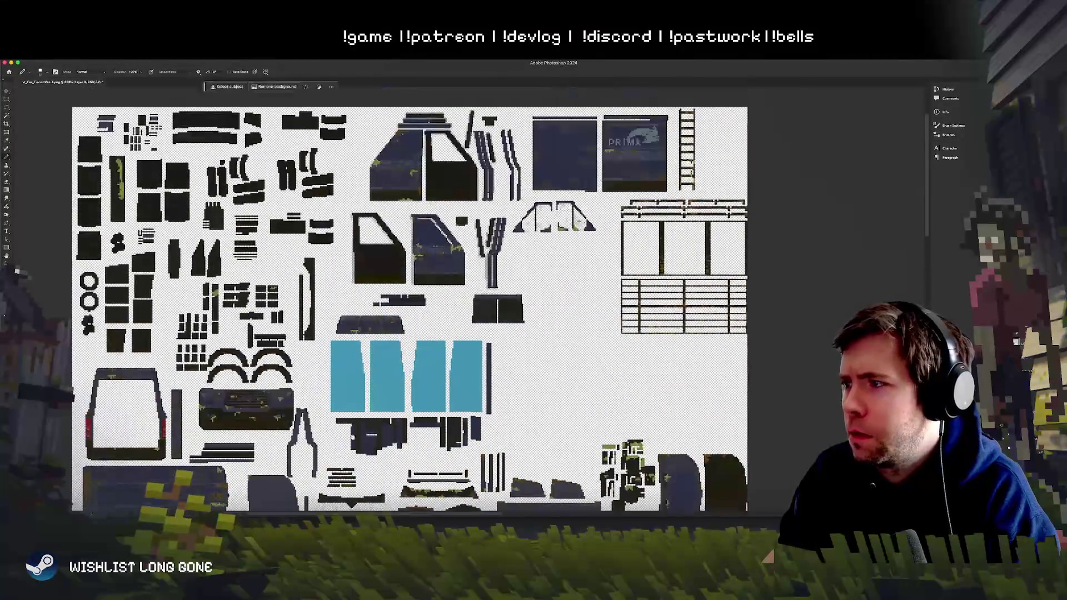
scroll(352, 437, up, 1)
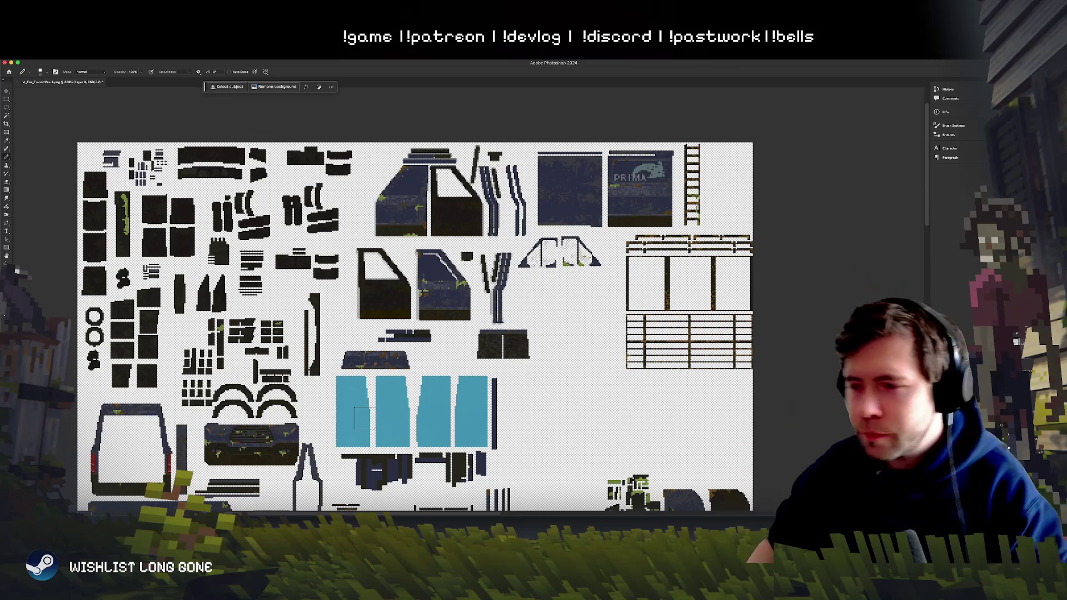
scroll(401, 294, down, 10)
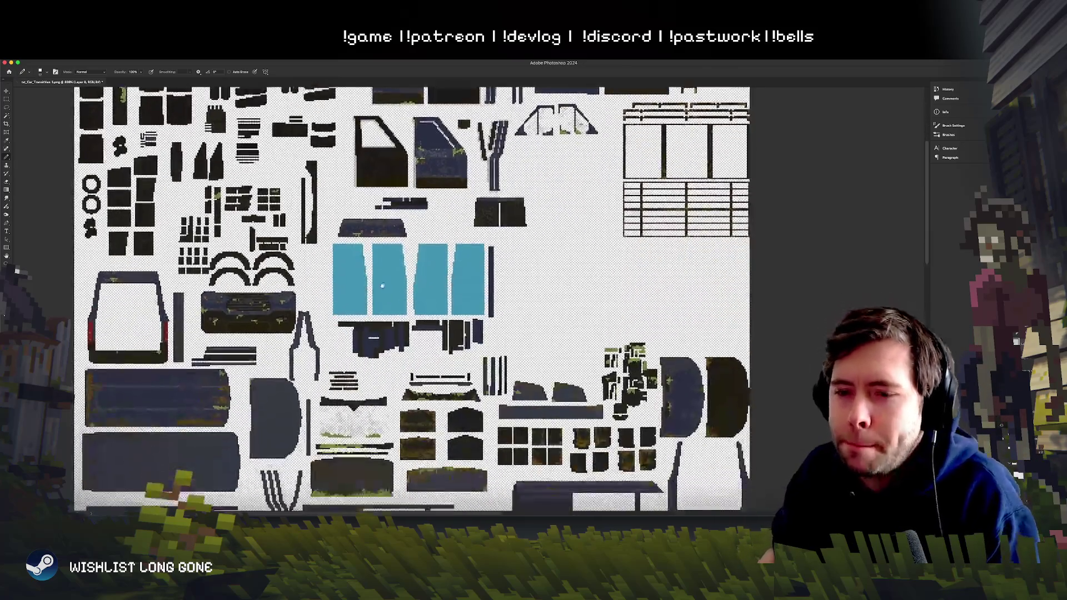
scroll(395, 233, down, 4)
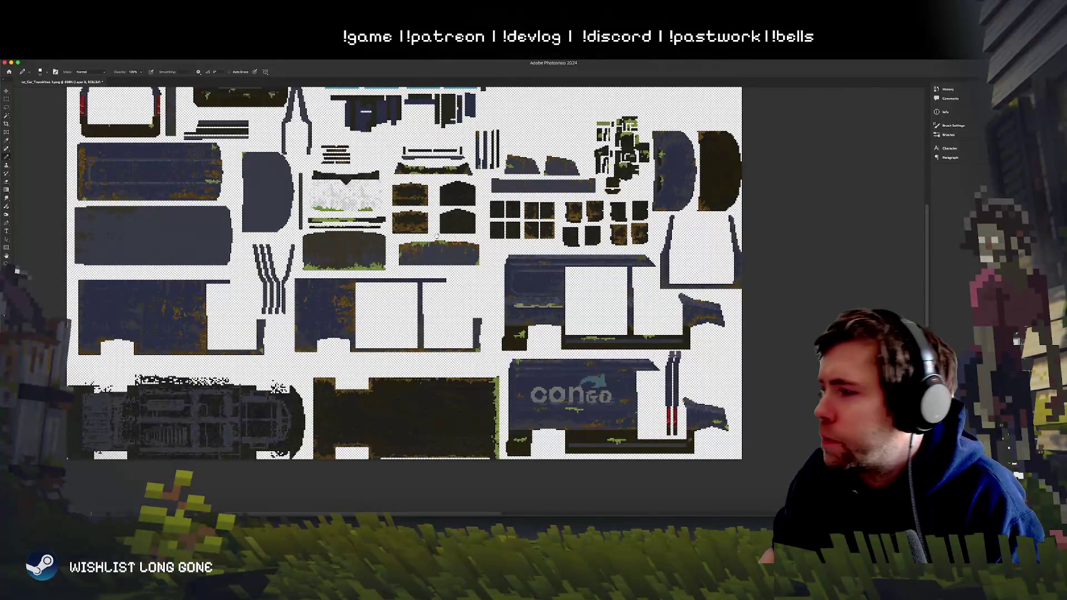
scroll(401, 295, up, 4)
Step: Paint the grey strip piece flat teal with the Pencil, reverting the layer merge
drag(395, 303, 442, 304)
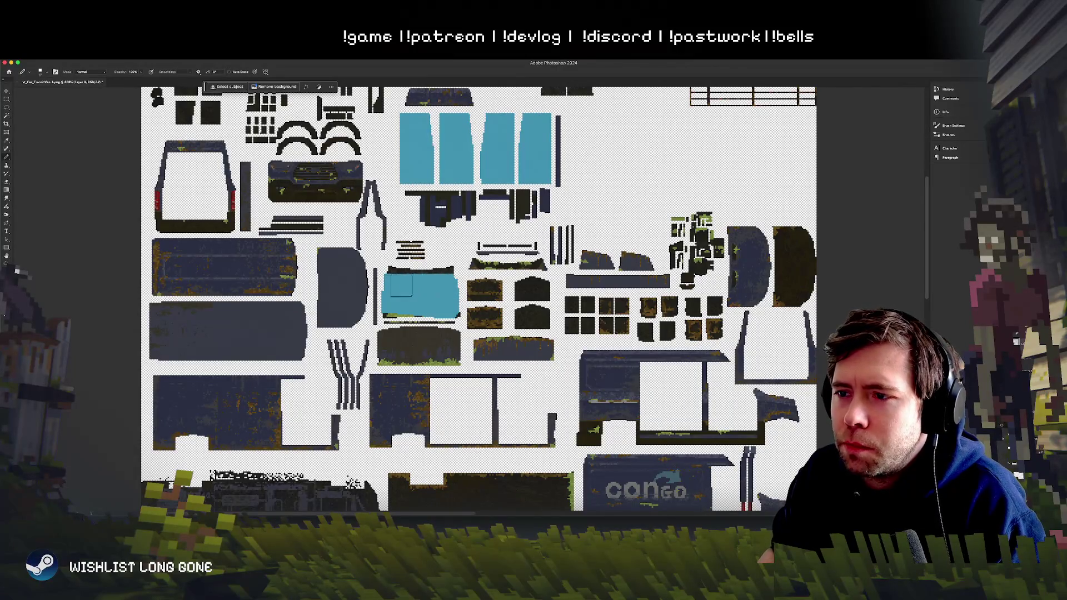
key(ctrl+z)
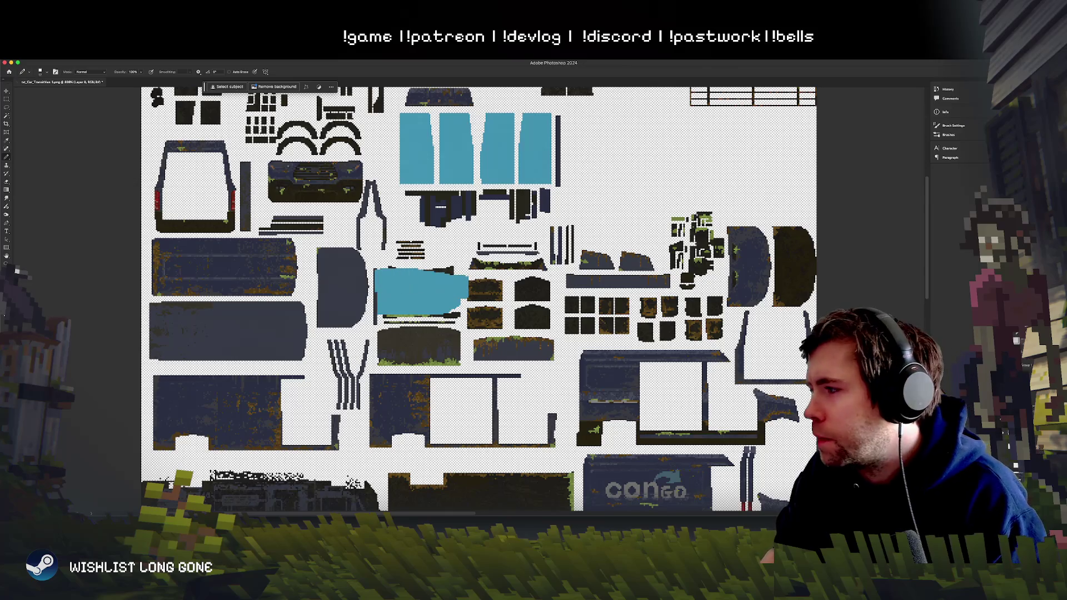
key(ctrl+e)
key(ctrl+z)
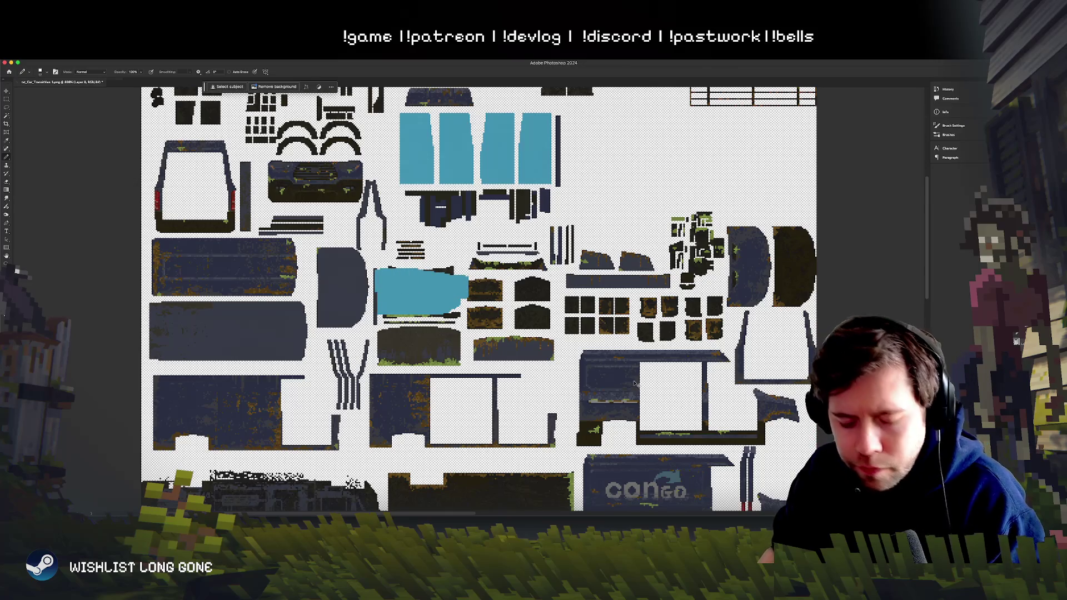
key(super+Tab)
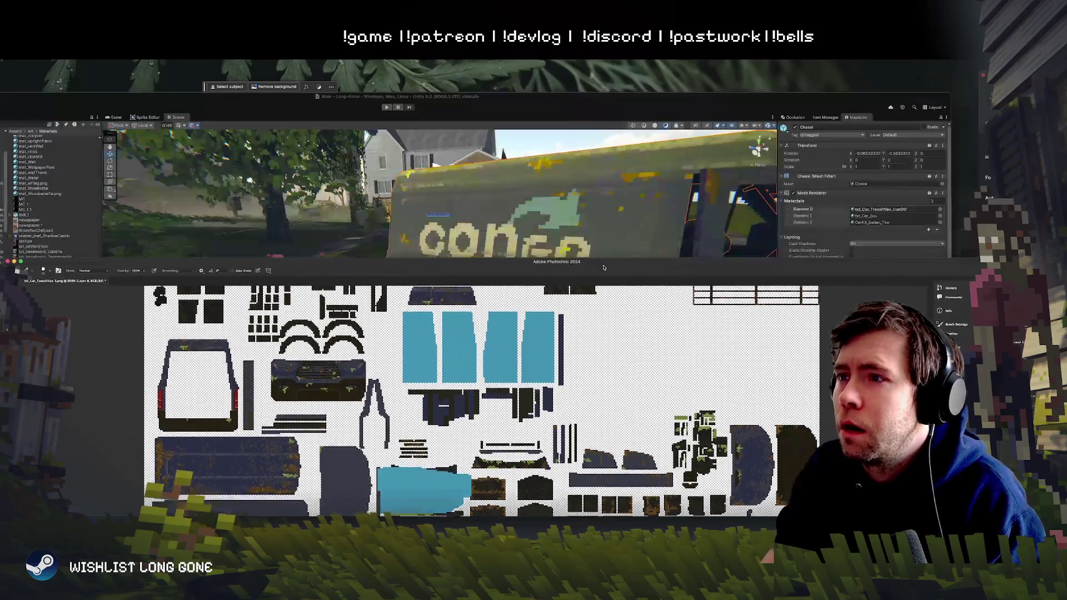
Step: Select Side_Door and orbit behind the van, zooming in on the teal rear doors
click(554, 209)
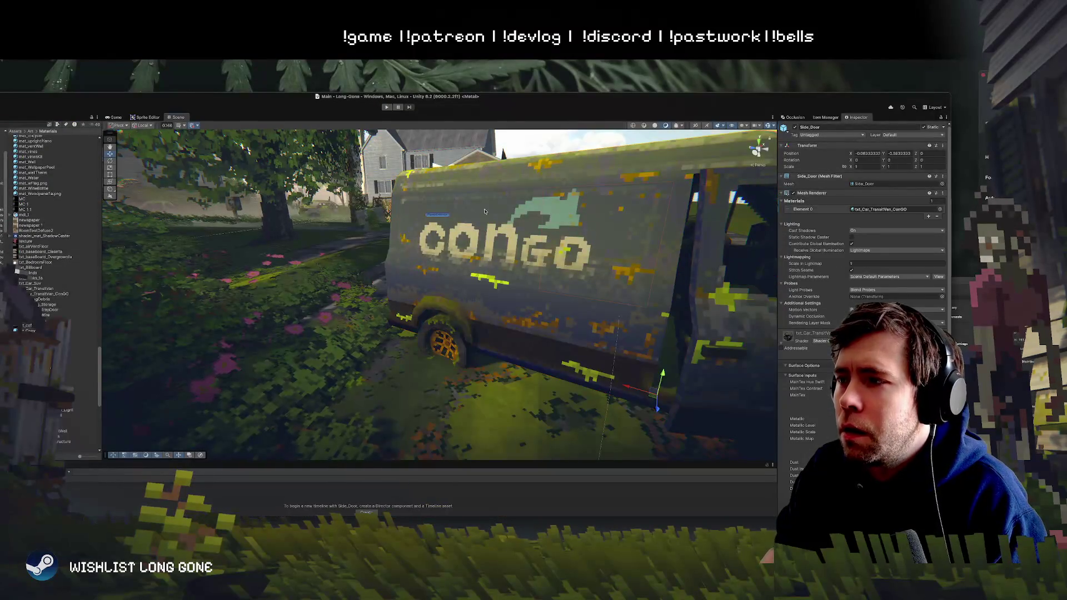
drag(554, 208, 696, 180)
scroll(696, 180, down, 10)
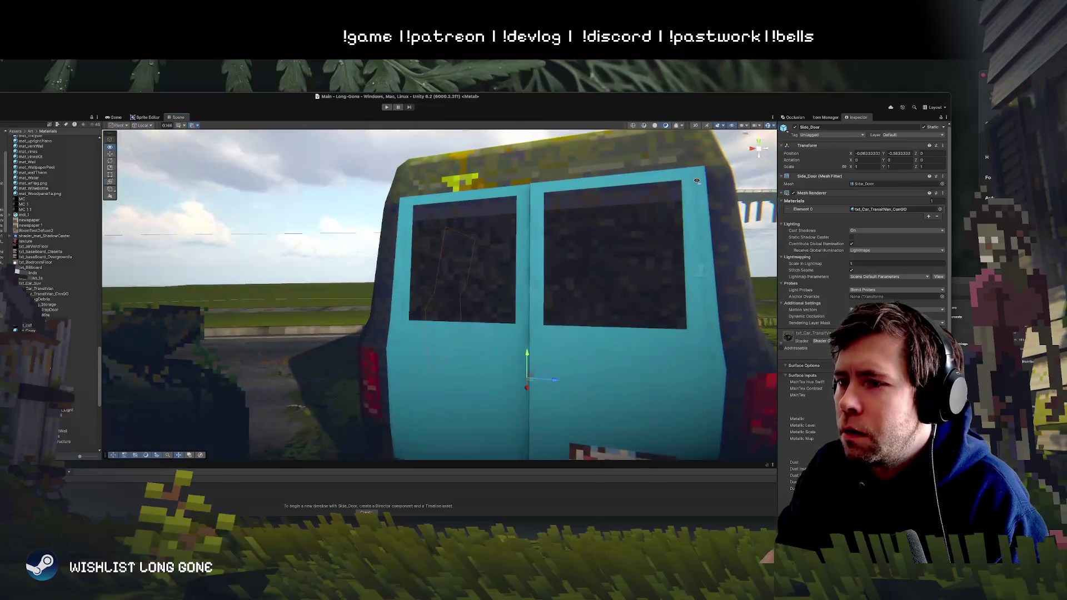
scroll(679, 193, up, 10)
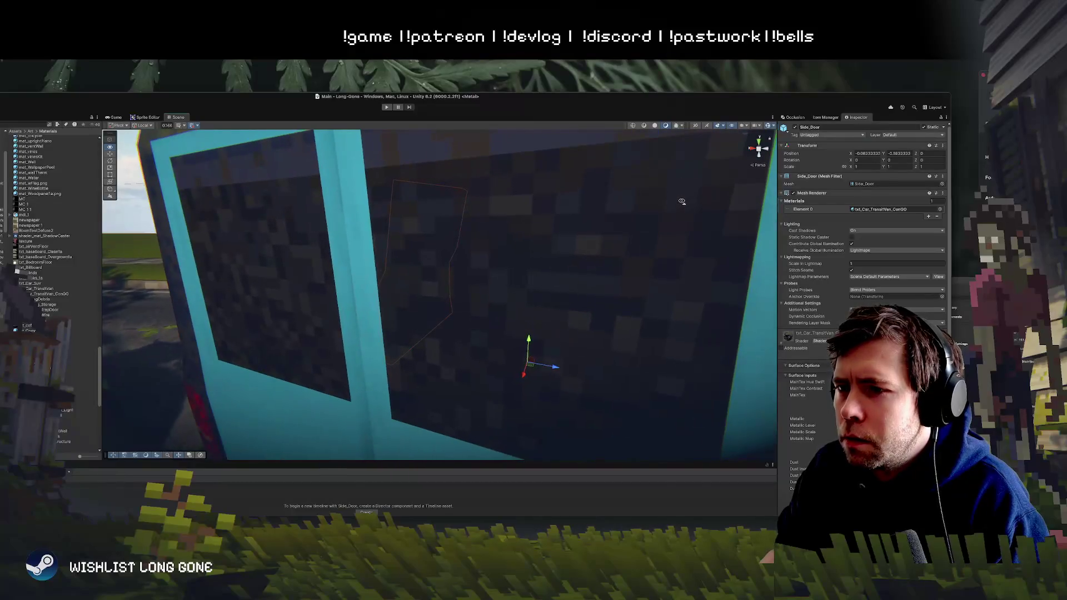
scroll(682, 201, down, 8)
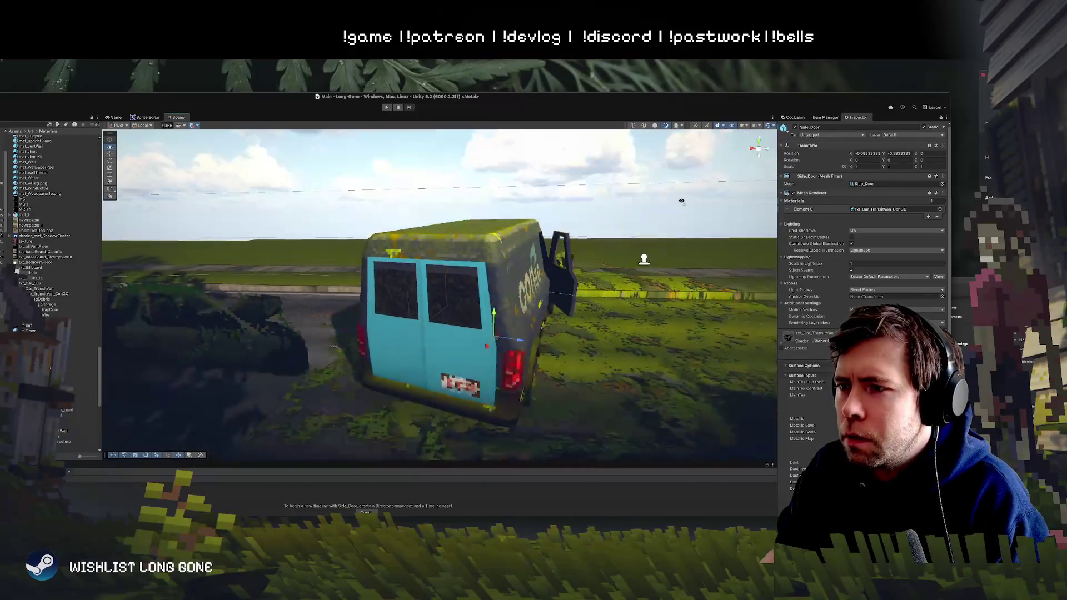
key(ctrl+Up)
click(694, 278)
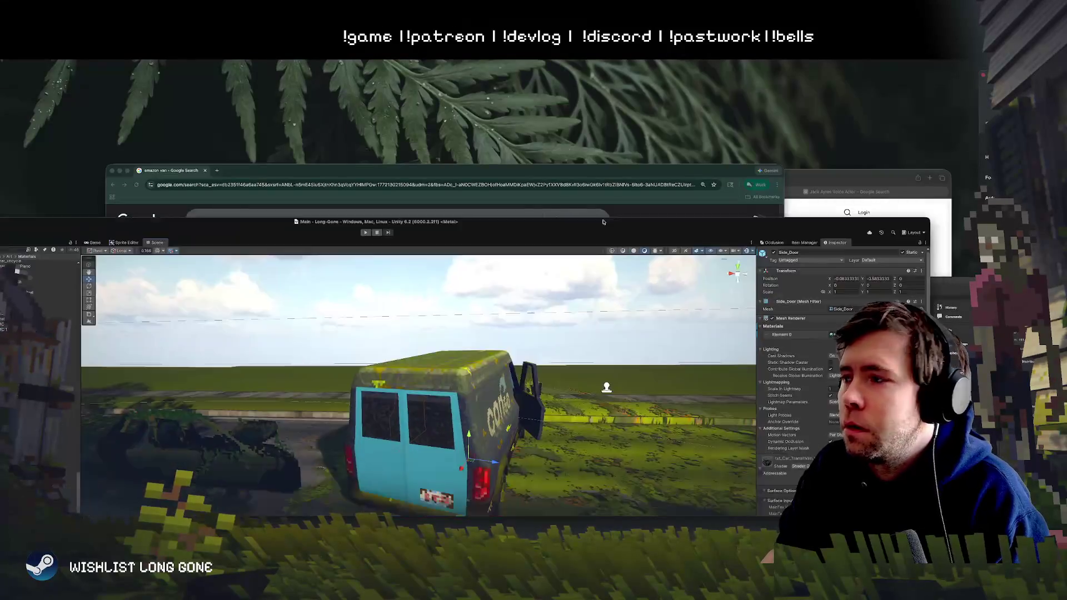
key(super+Tab)
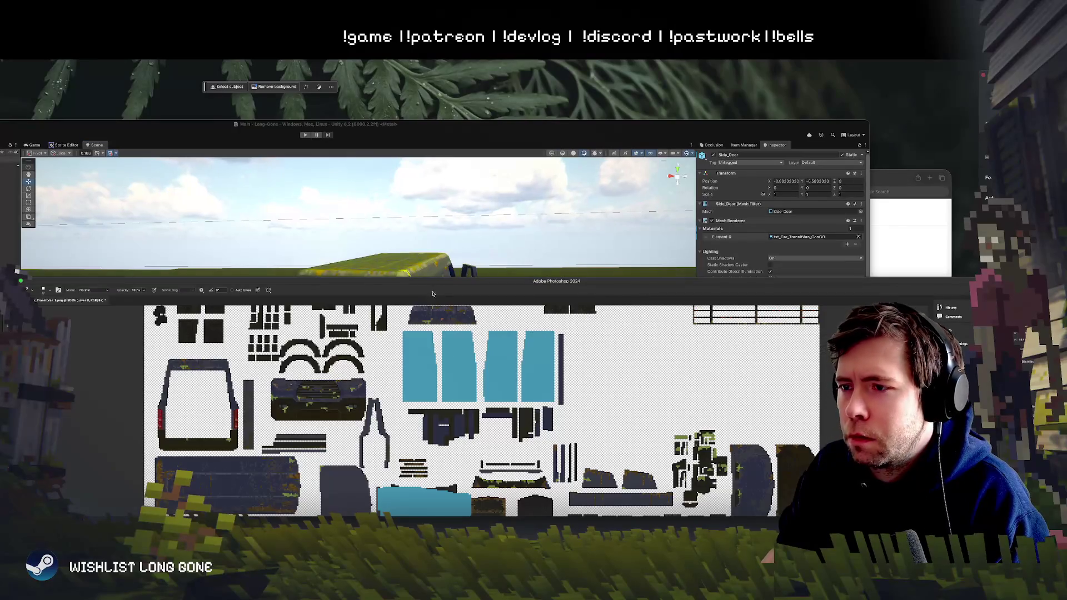
Step: Place the Photoshop window beside Unity and orbit closer around the van
mouse_move(430, 284)
mouse_down()
mouse_move(767, 206)
mouse_move(739, 159)
mouse_move(742, 91)
mouse_up()
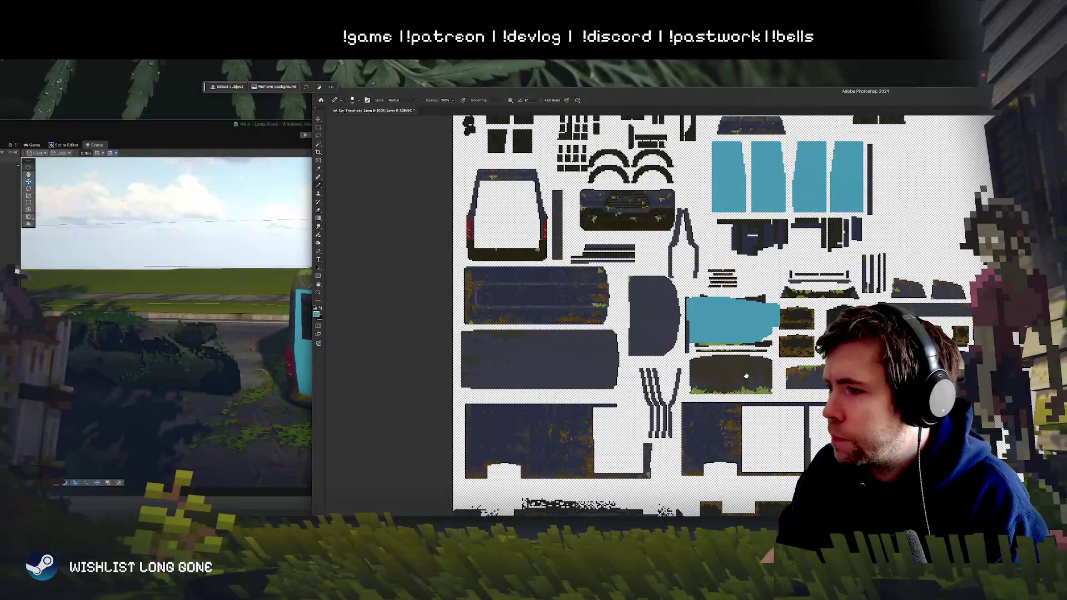
click(198, 357)
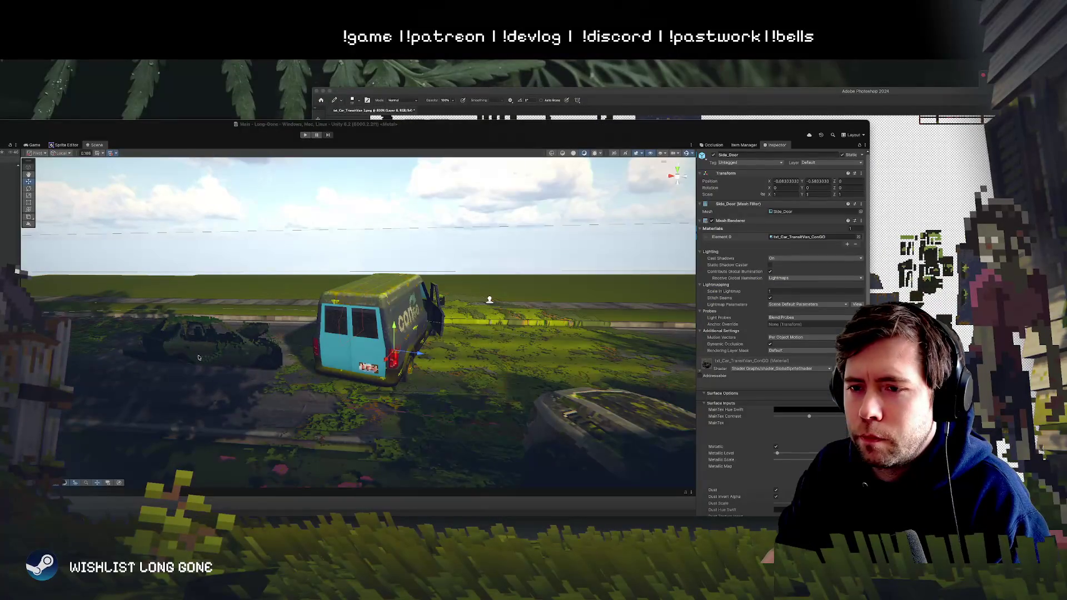
mouse_move(198, 357)
alt+mouse_down()
mouse_move(295, 368)
mouse_move(837, 202)
alt+mouse_up()
click(900, 98)
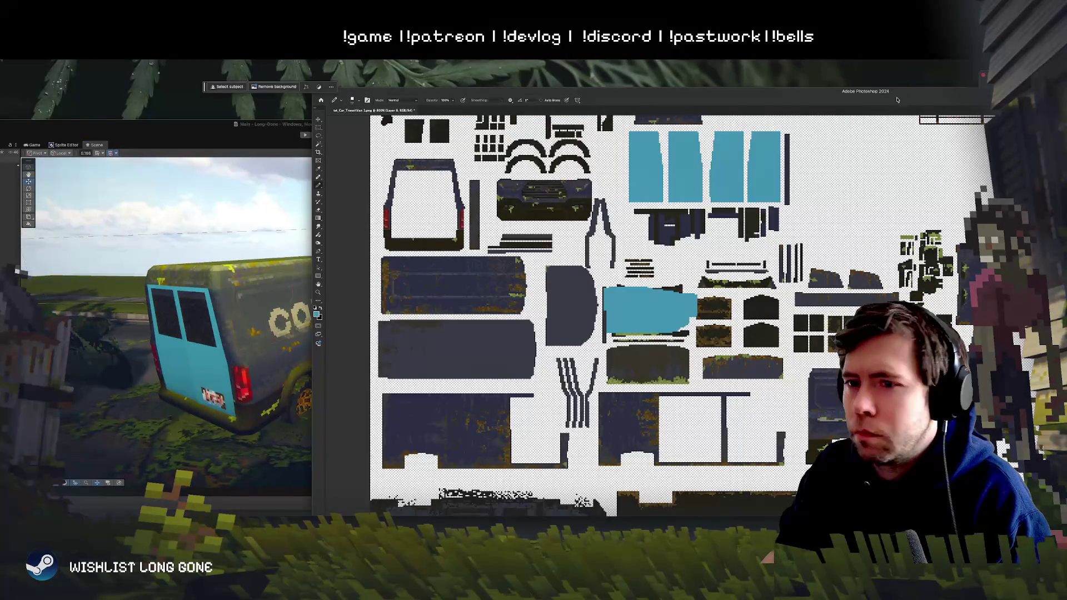
Step: Zoom into the UV sheet and paint the dark panel area as one solid teal block
scroll(512, 374, down, 5)
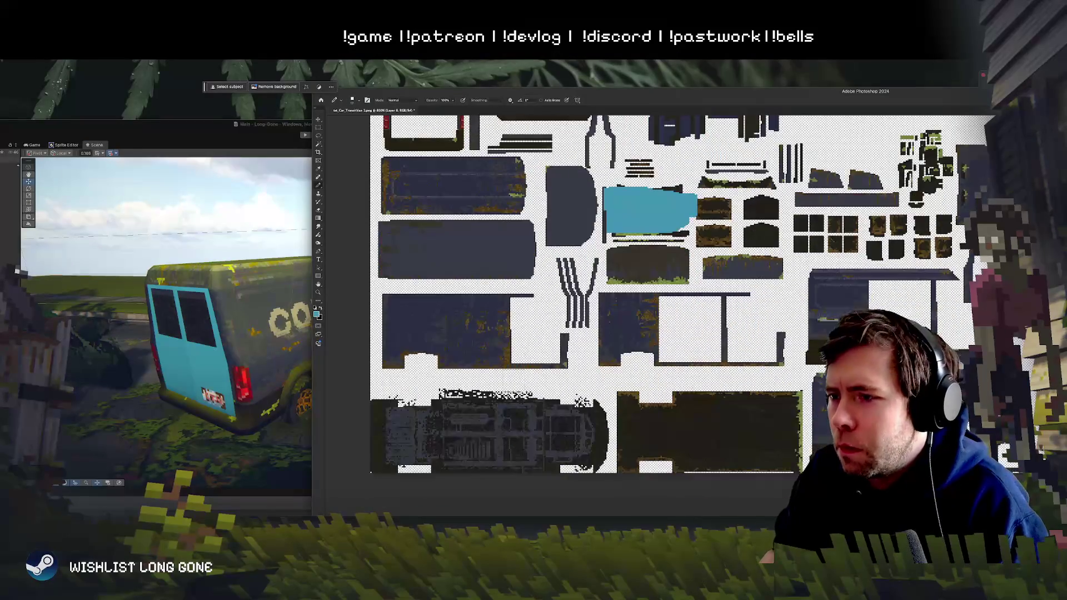
scroll(512, 371, up, 3)
scroll(512, 371, up, 5)
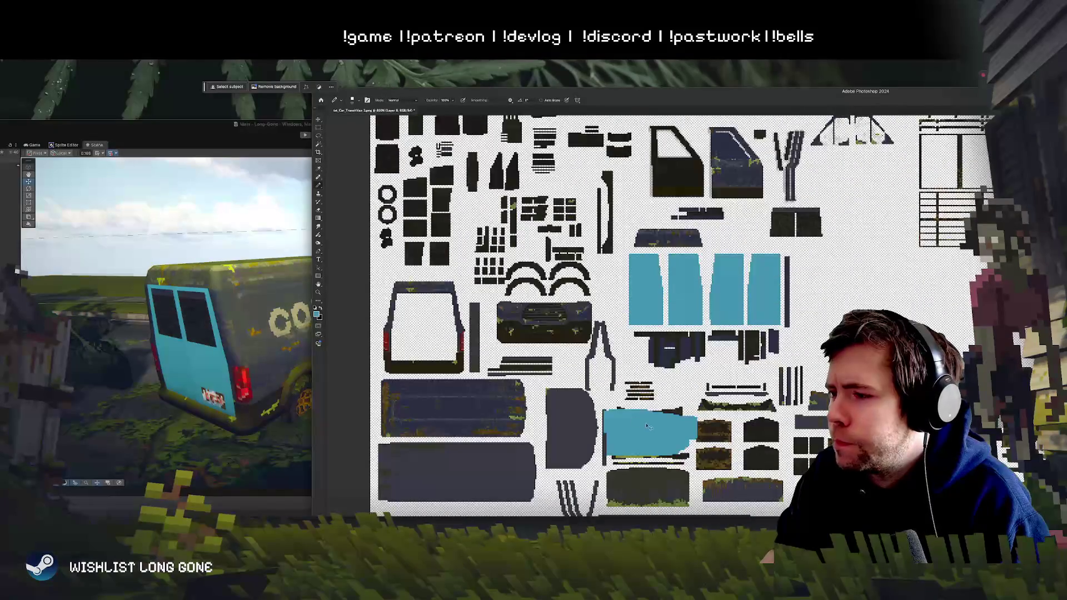
scroll(548, 421, up, 2)
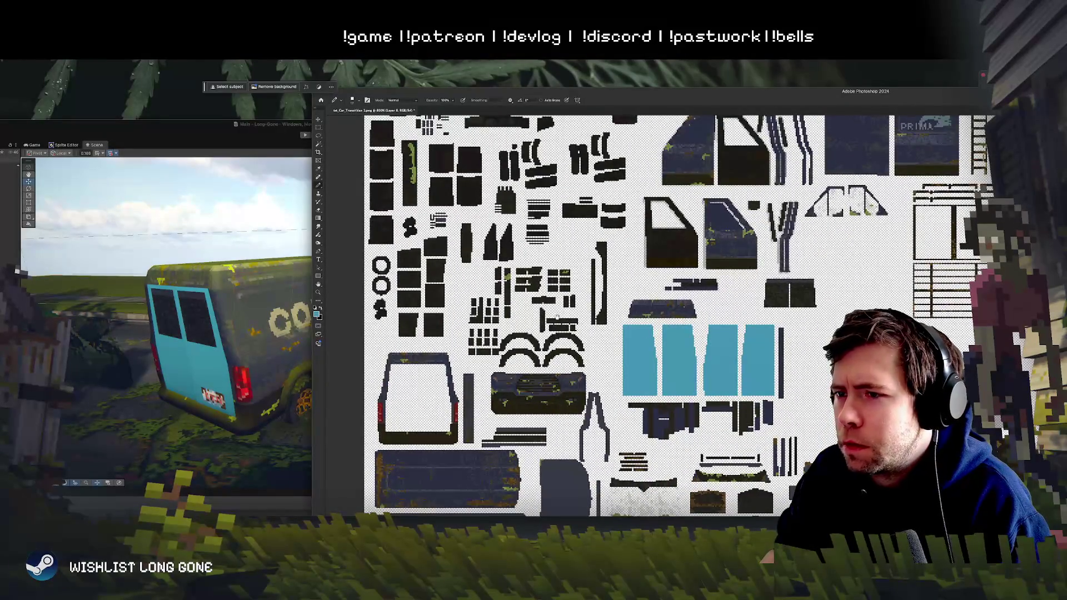
scroll(557, 316, right, 5)
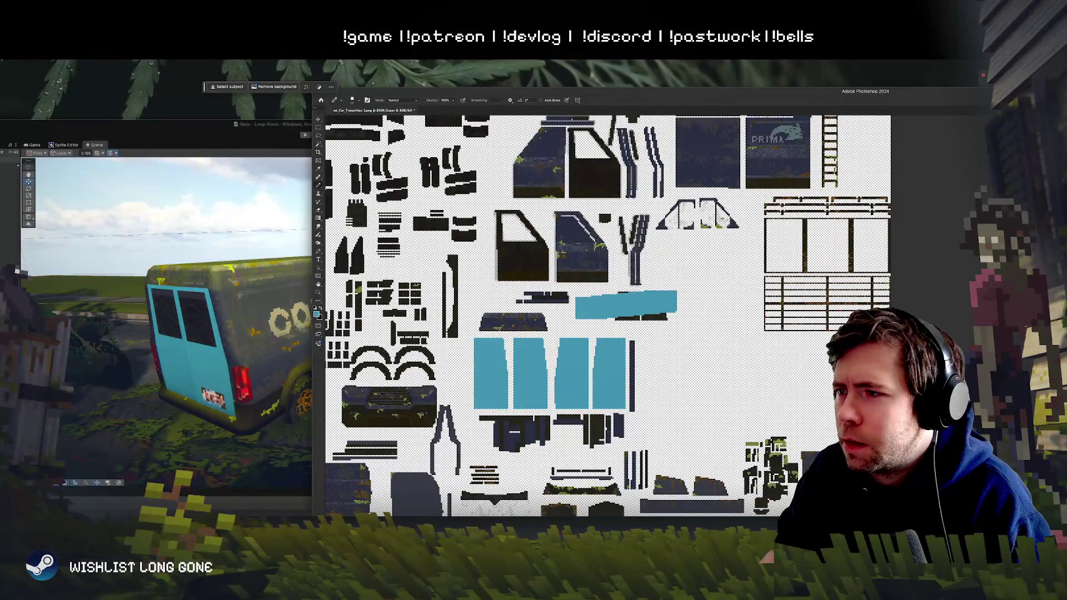
scroll(640, 316, up, 5)
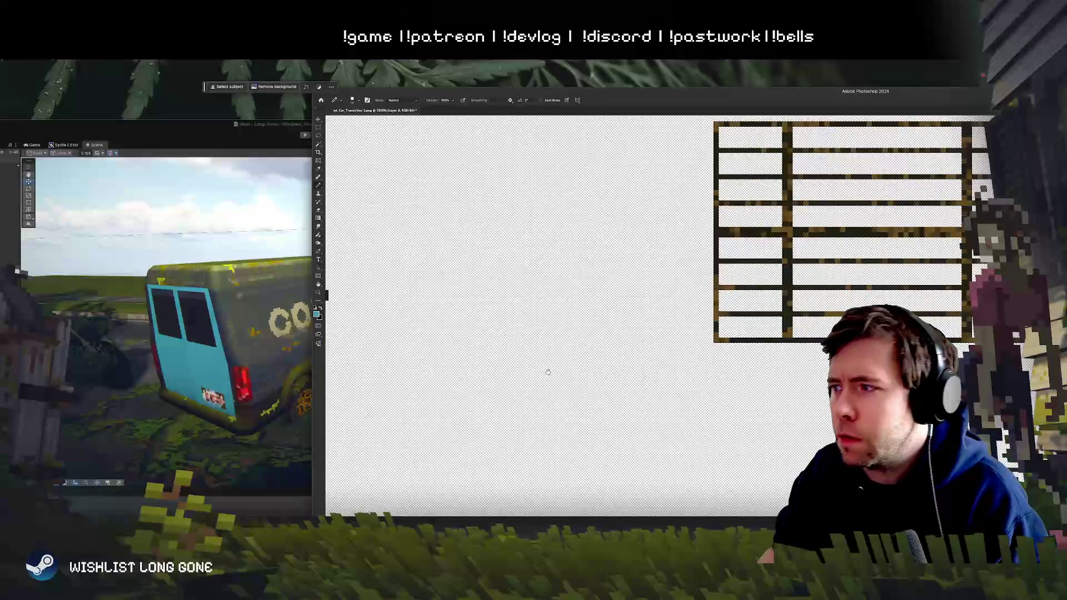
scroll(548, 372, left, 5)
mouse_move(618, 357)
mouse_down()
mouse_move(722, 350)
mouse_move(651, 333)
mouse_move(656, 349)
mouse_up()
key(ctrl+z)
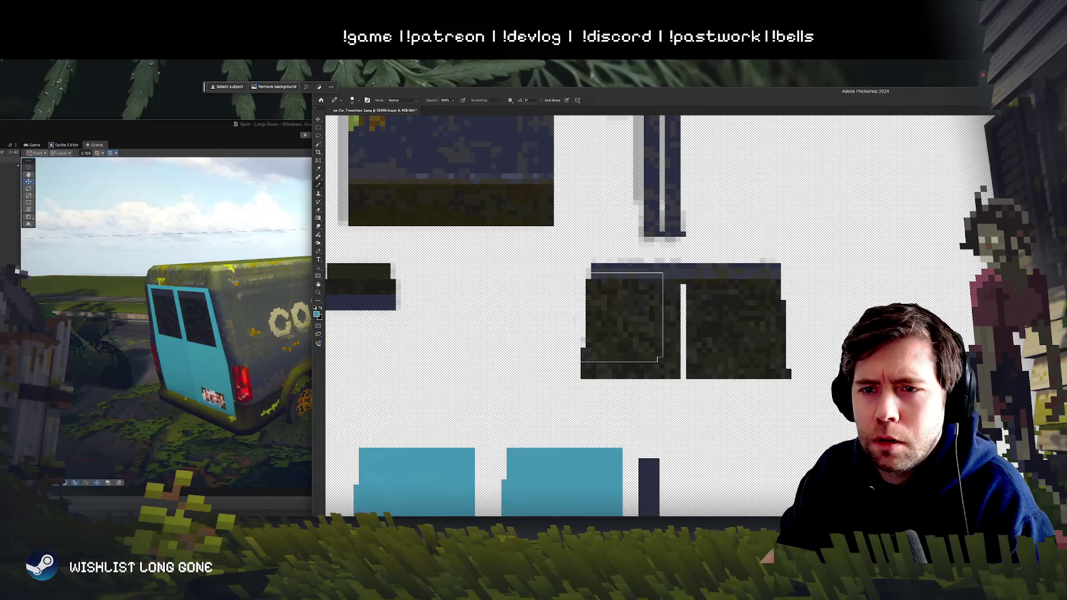
mouse_move(589, 305)
mouse_down()
mouse_move(635, 334)
mouse_move(739, 350)
mouse_up()
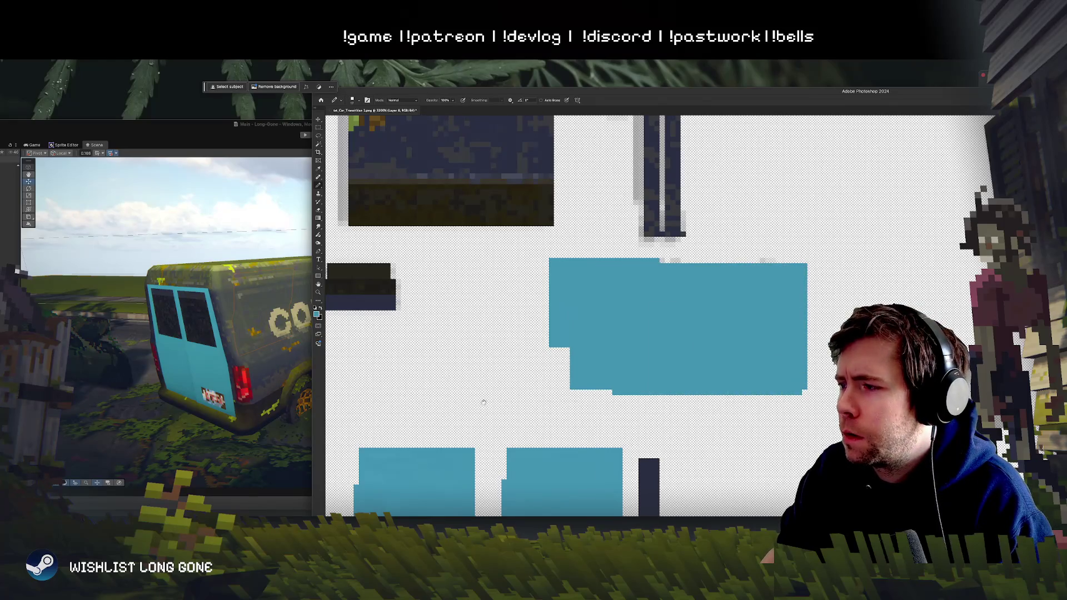
scroll(483, 402, down, 5)
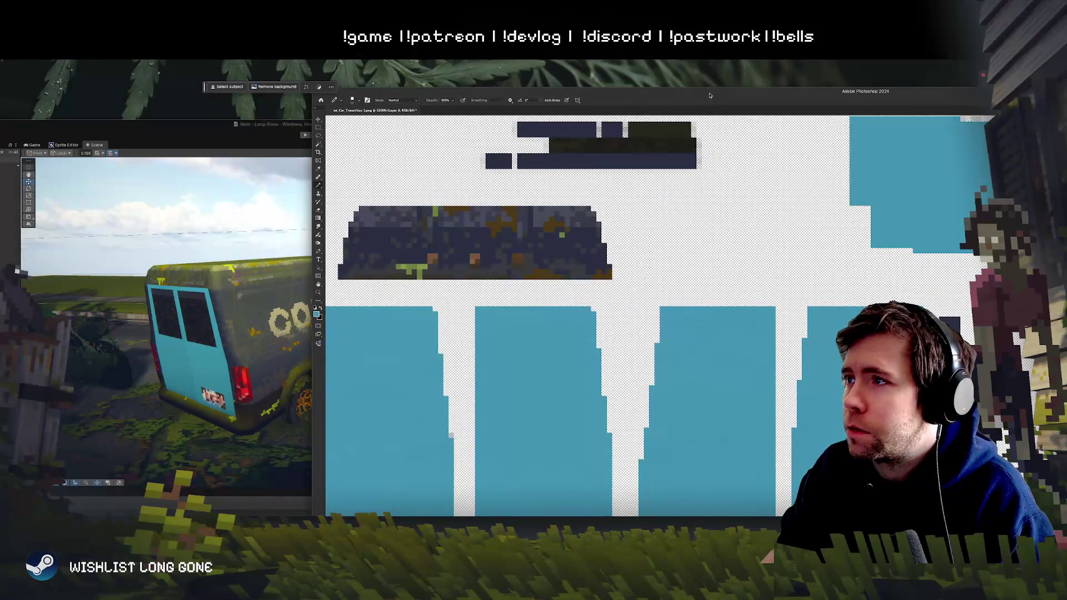
Step: Resize the Photoshop editor so the Unity scene shows beside it
double_click(709, 94)
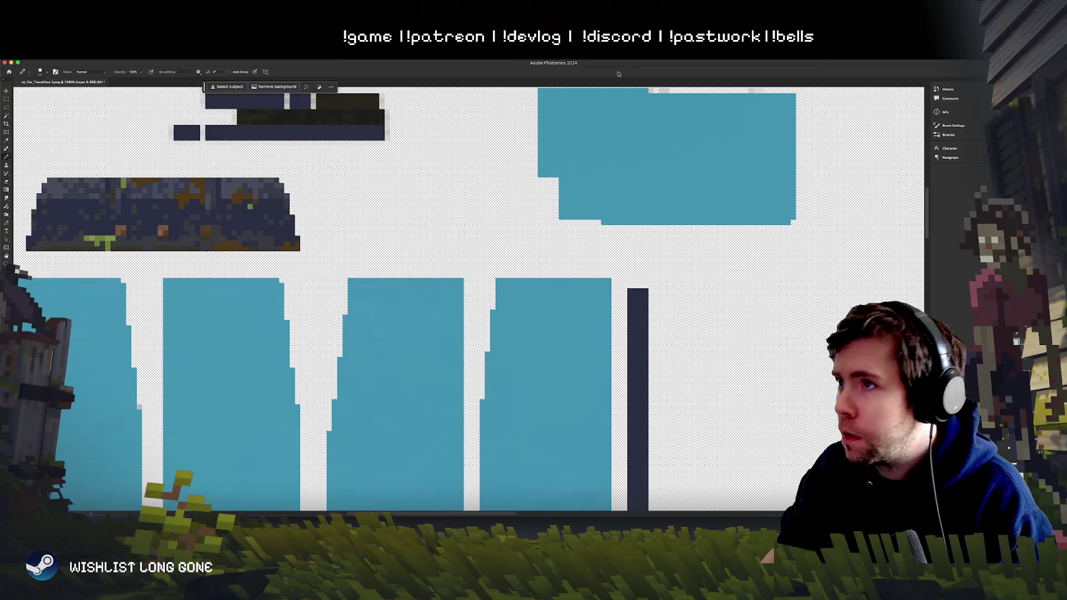
drag(542, 63, 831, 108)
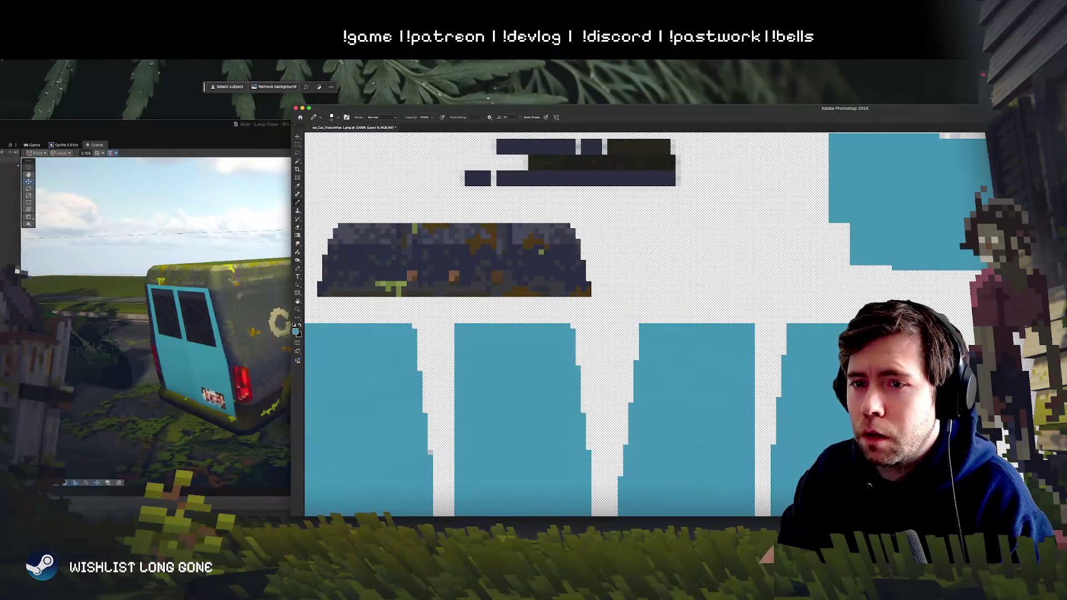
click(238, 289)
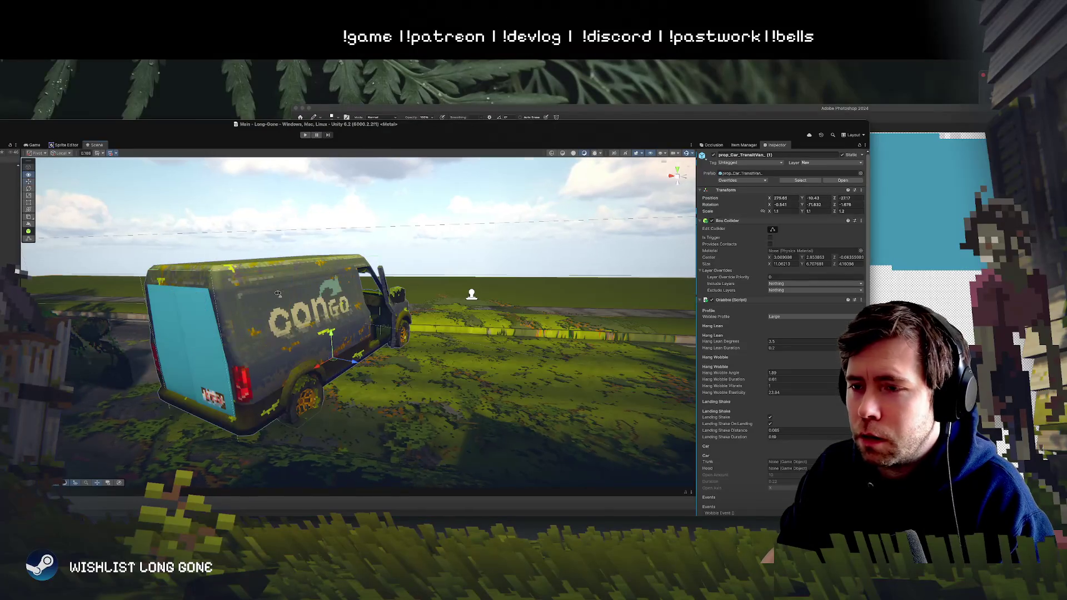
Step: Fly out to a wide road view, select the van's Front_Door and try the Rotate tool
mouse_move(278, 294)
mouse_down()
mouse_move(260, 255)
mouse_move(264, 323)
mouse_move(255, 307)
mouse_move(267, 305)
mouse_up()
click(424, 279)
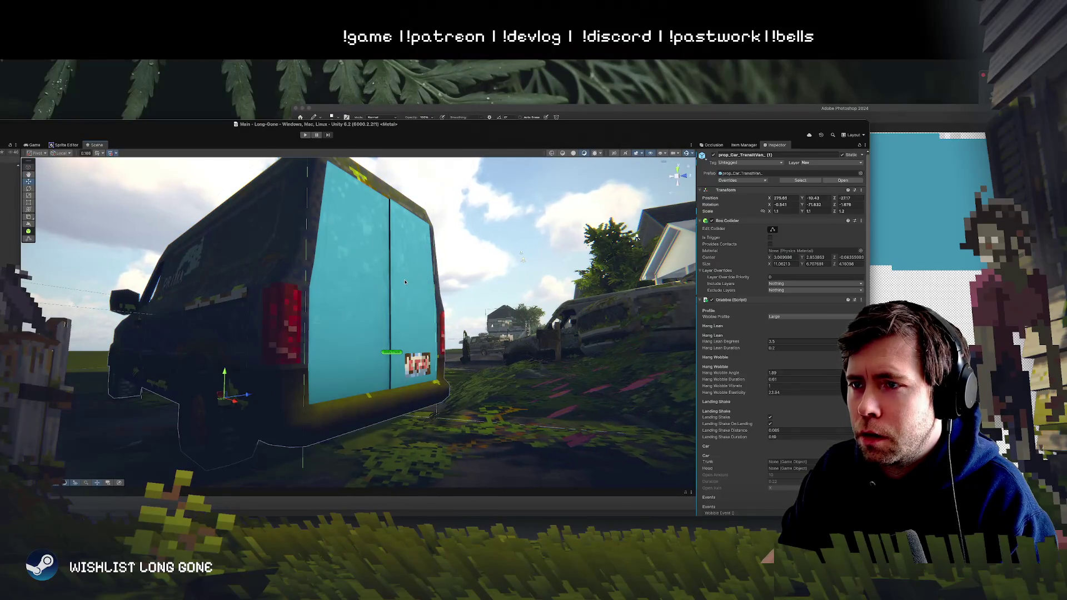
click(405, 282)
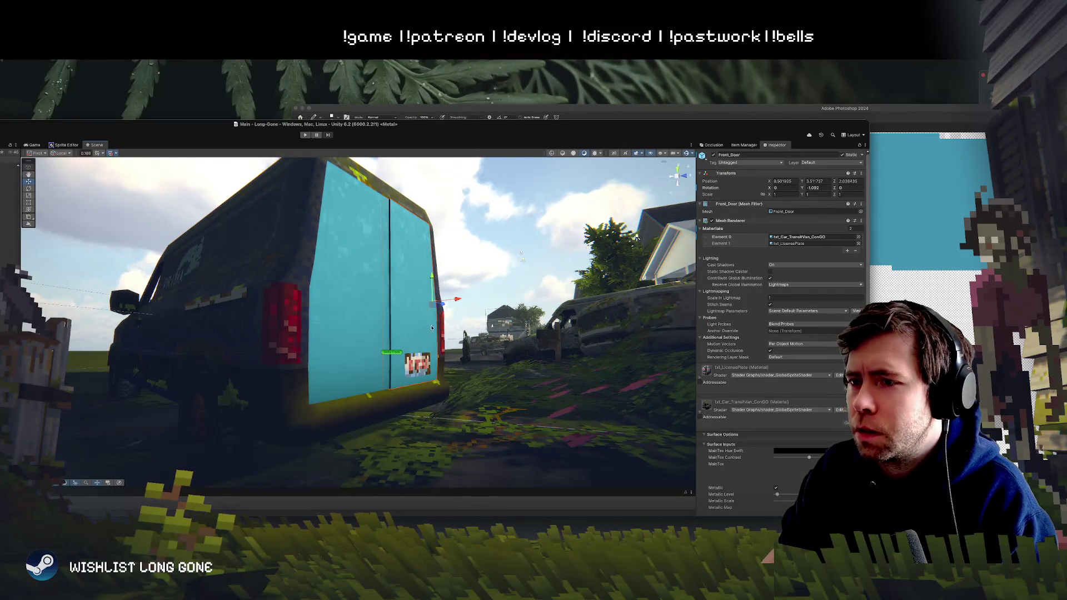
key(e)
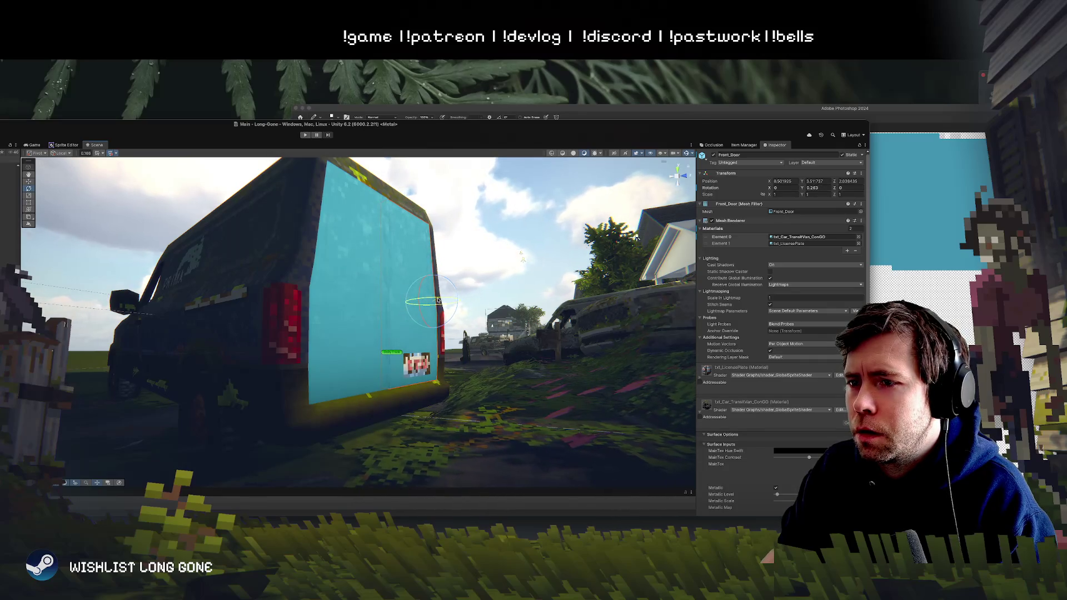
click(467, 269)
Step: Reselect the van's Front_Door and view the teal rear from high and street-level angles
mouse_move(467, 269)
mouse_down()
mouse_move(447, 366)
mouse_move(279, 381)
mouse_move(357, 393)
mouse_up()
click(422, 347)
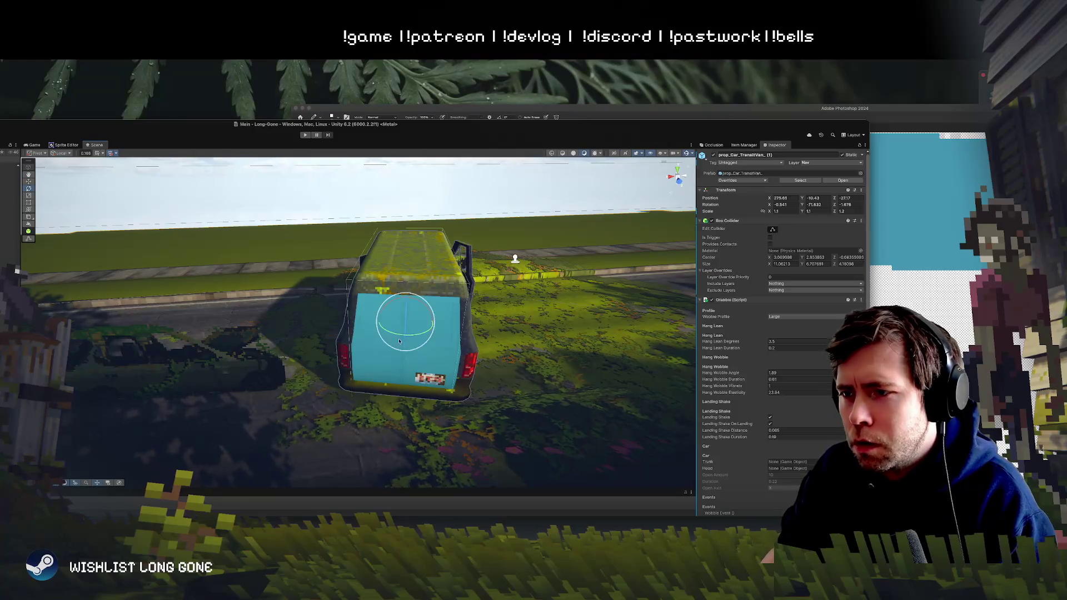
click(419, 357)
drag(366, 333, 498, 323)
click(194, 283)
mouse_move(194, 282)
mouse_down()
mouse_move(309, 247)
mouse_move(290, 272)
mouse_up()
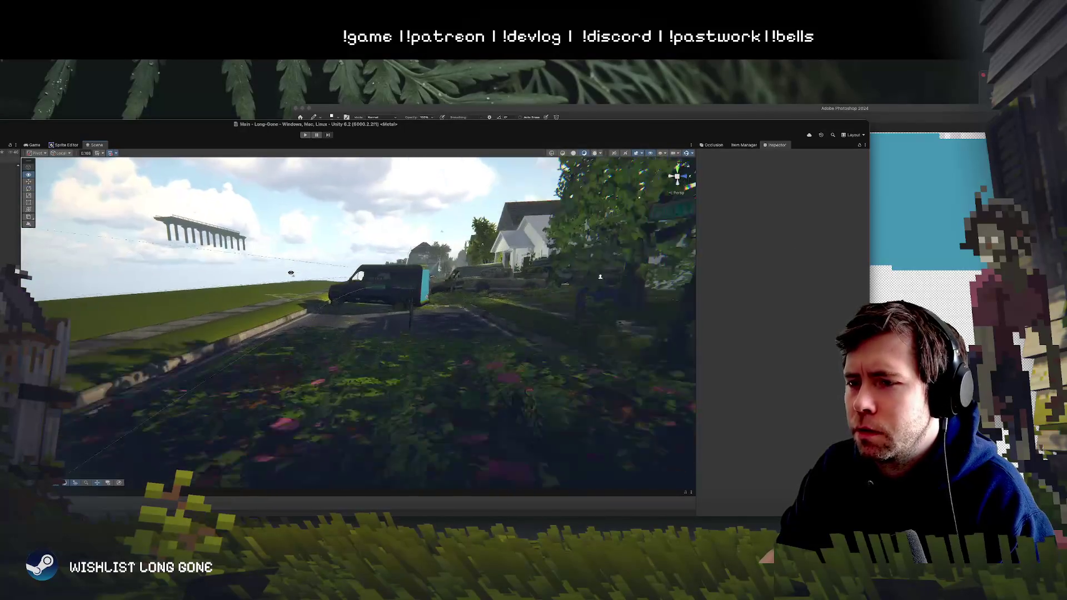
key(super+Tab)
scroll(766, 309, down, 3)
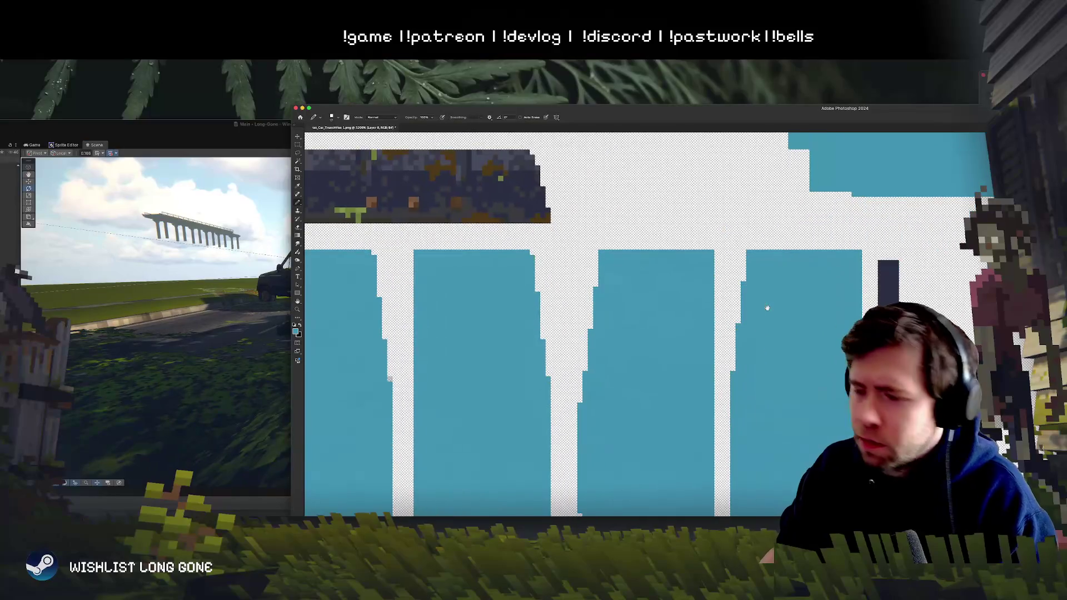
Step: Zoom out the texture sheet, fly Unity's camera to the van, and raise the Photoshop window
scroll(768, 312, down, 2)
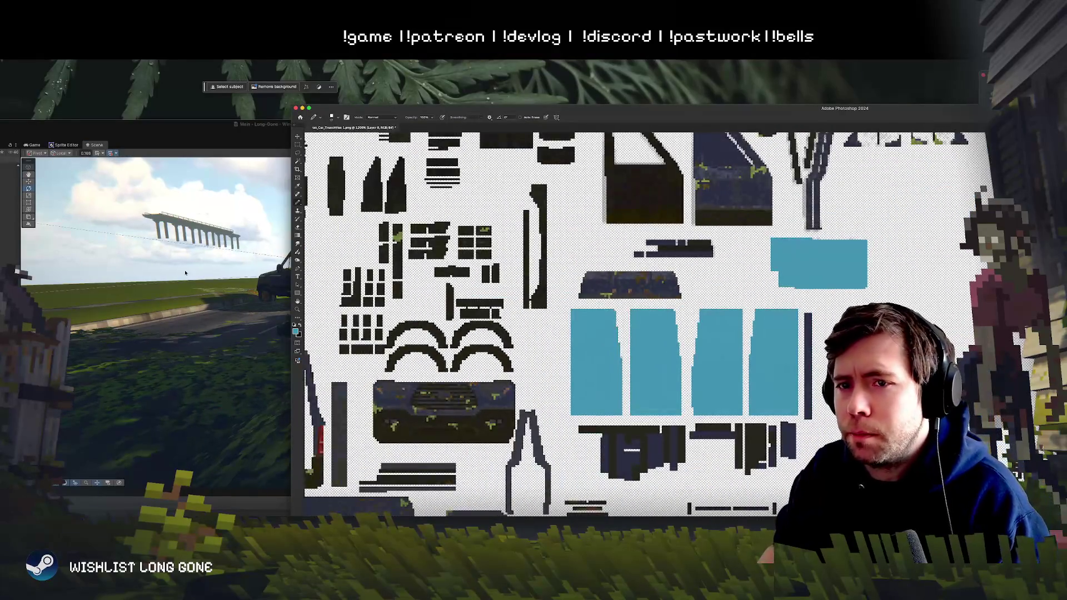
key(super+Tab)
mouse_move(305, 271)
mouse_down()
mouse_move(221, 245)
mouse_move(87, 283)
mouse_move(134, 288)
mouse_up()
key(super+Tab)
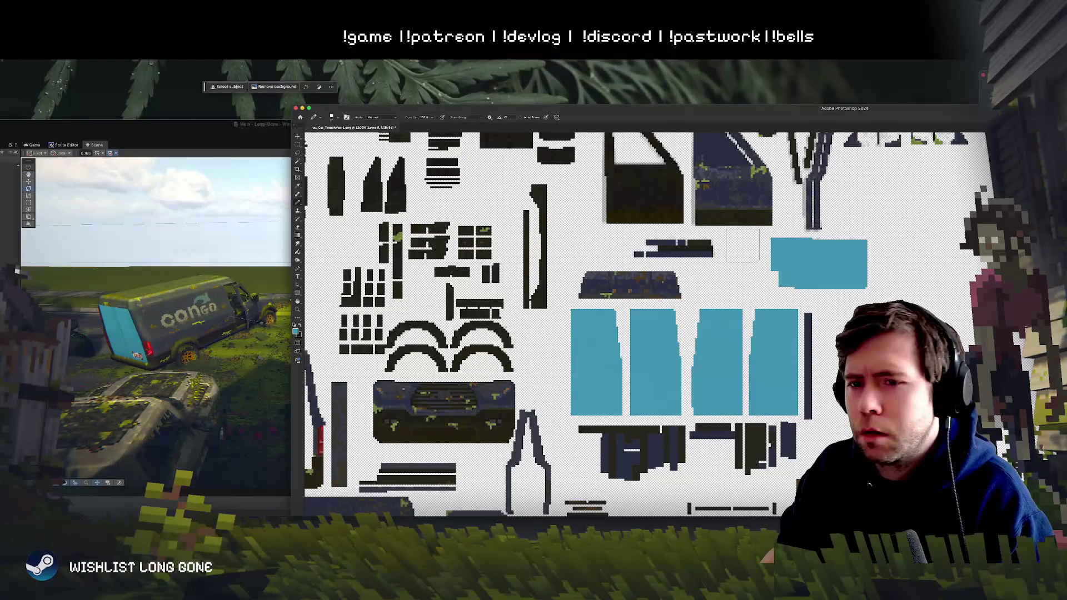
drag(680, 110, 676, 77)
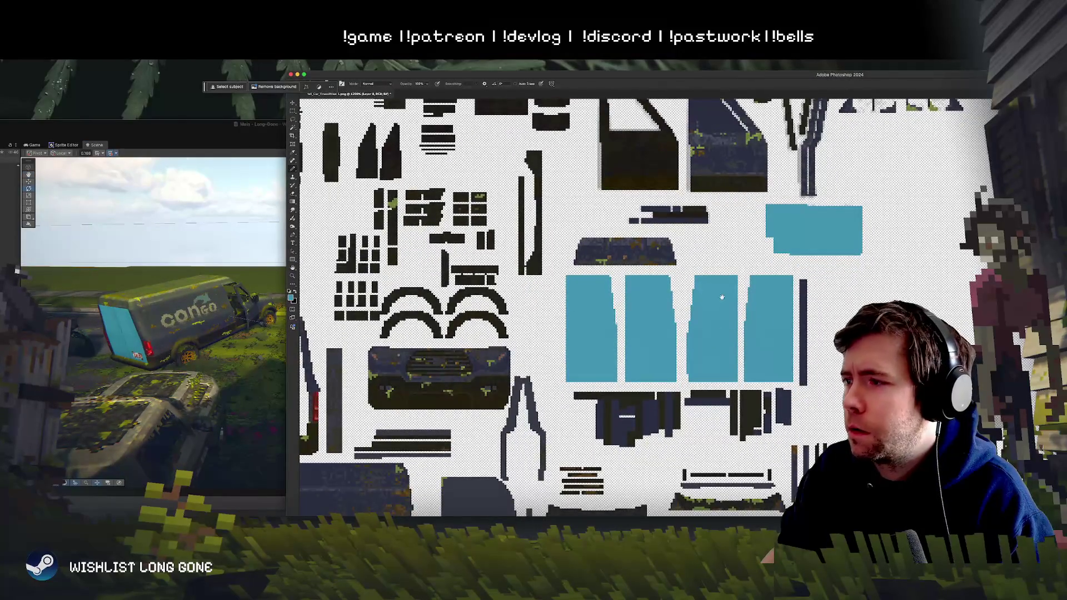
Step: Mute the teal panels with Hue/Saturation, lowering saturation and setting Lightness to -10
scroll(722, 297, right, 3)
key(super+u)
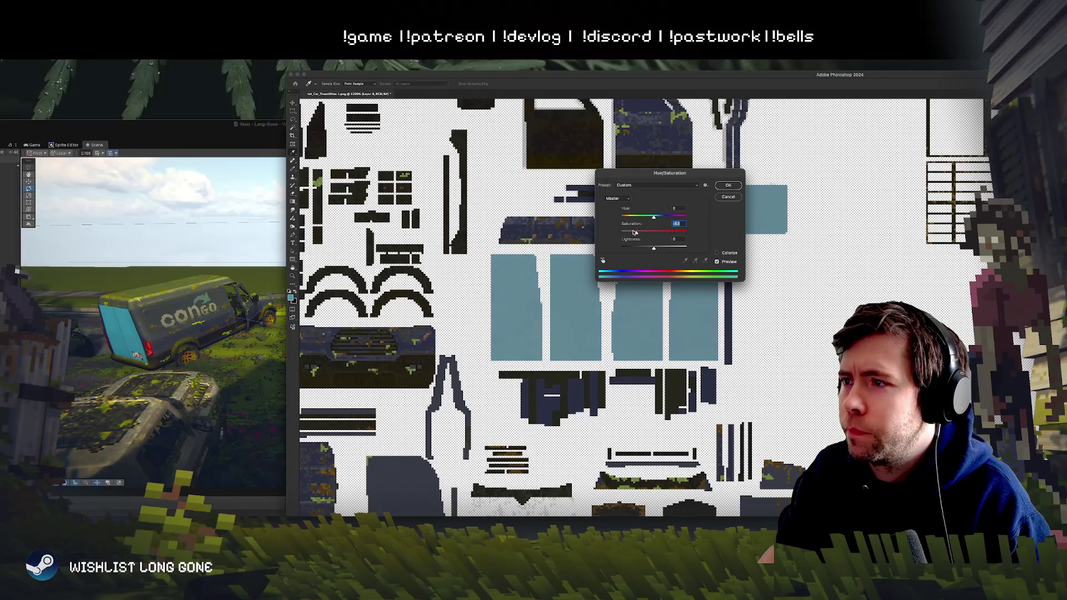
drag(644, 249, 651, 248)
click(728, 186)
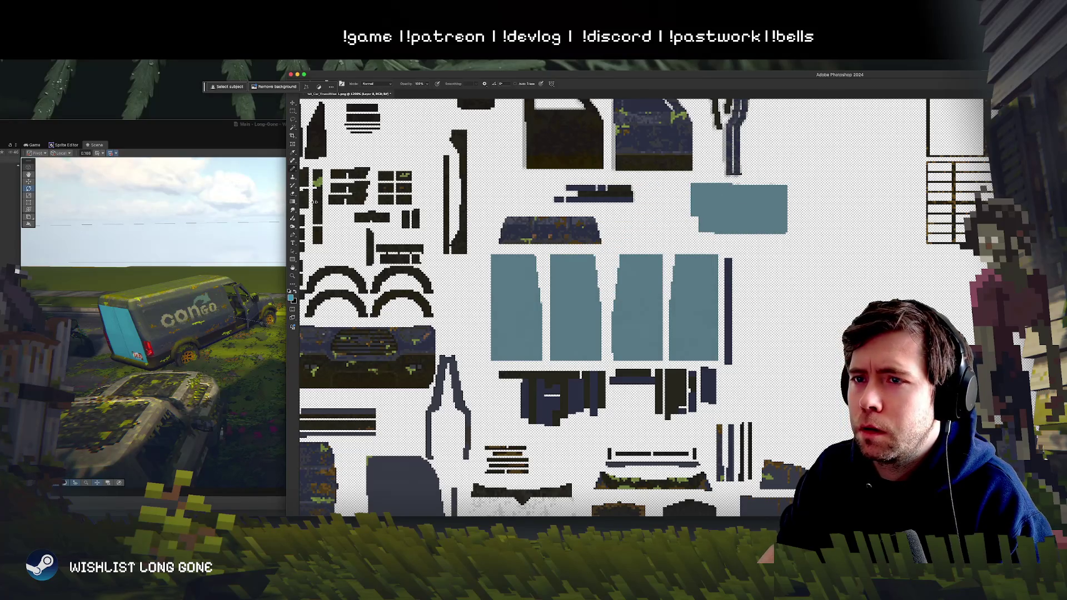
drag(314, 202, 638, 201)
mouse_move(843, 75)
mouse_down()
mouse_move(539, 71)
mouse_move(573, 70)
mouse_move(564, 70)
mouse_up()
Step: Set a 1 px Pencil and draw thin light stripes clipped to the teal panels
scroll(590, 300, up, 2)
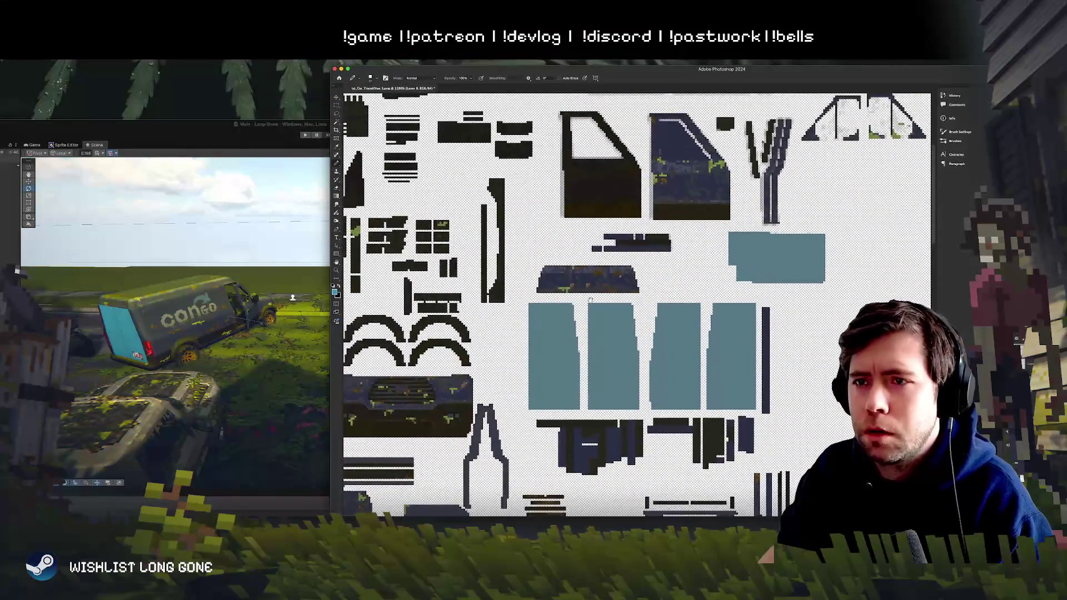
right_click(535, 321)
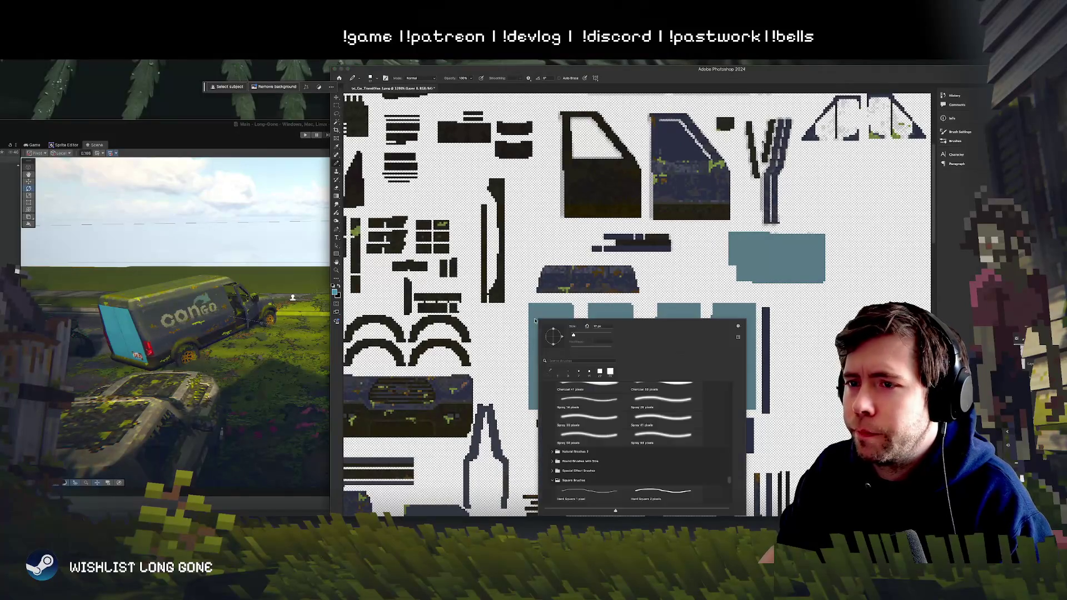
text(1)
key(Return)
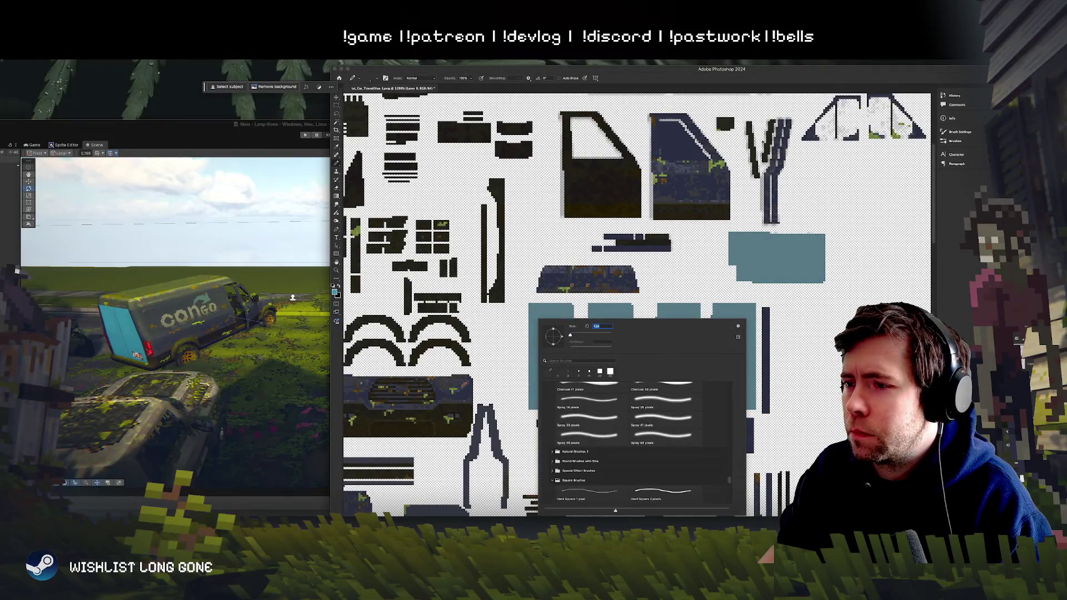
drag(530, 371, 739, 371)
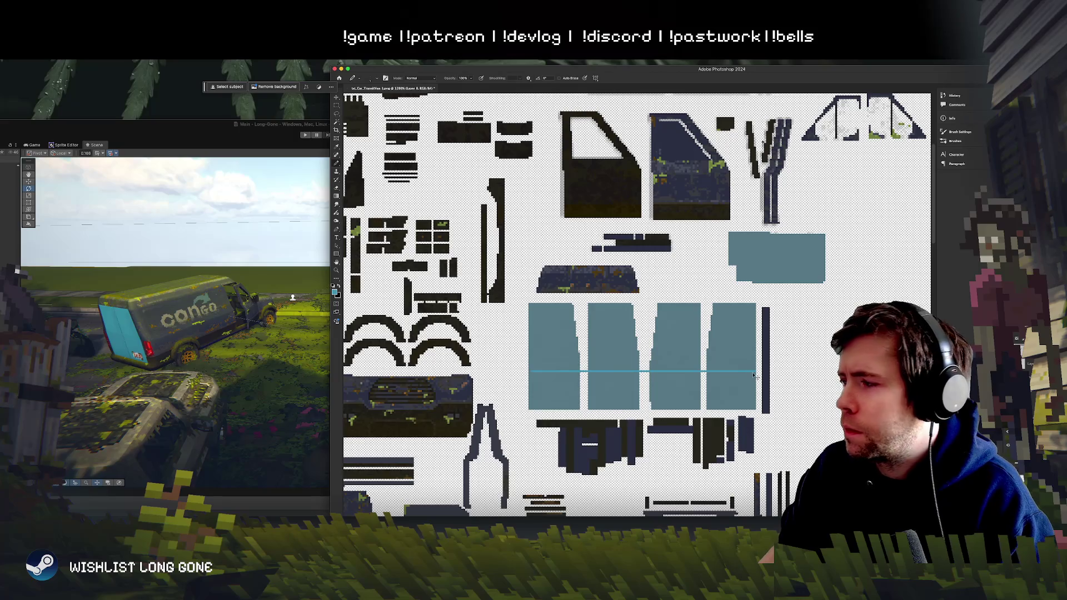
key(ctrl+z)
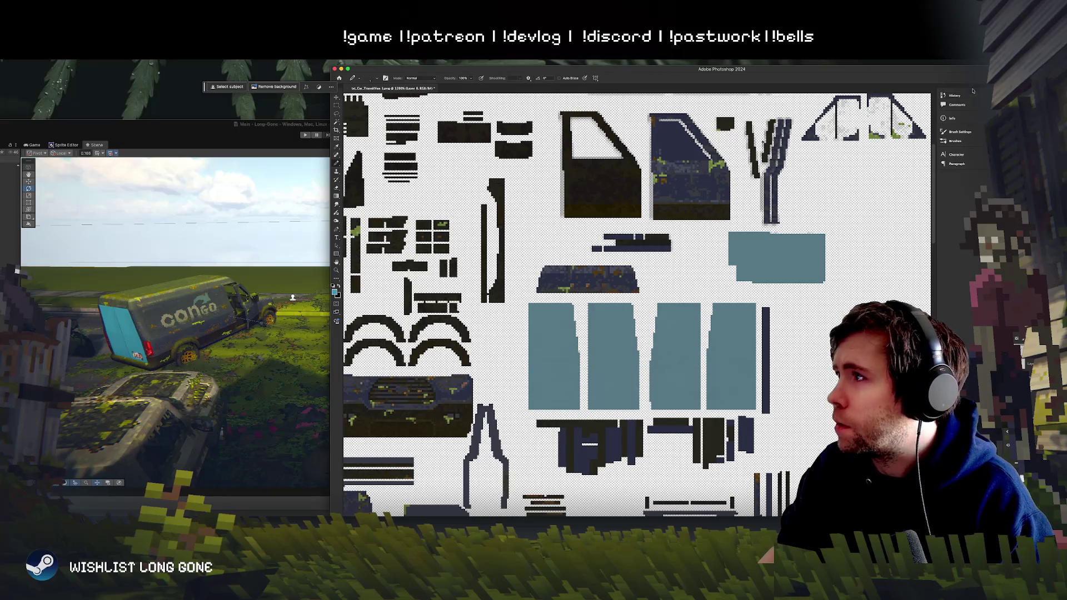
drag(971, 73, 971, 67)
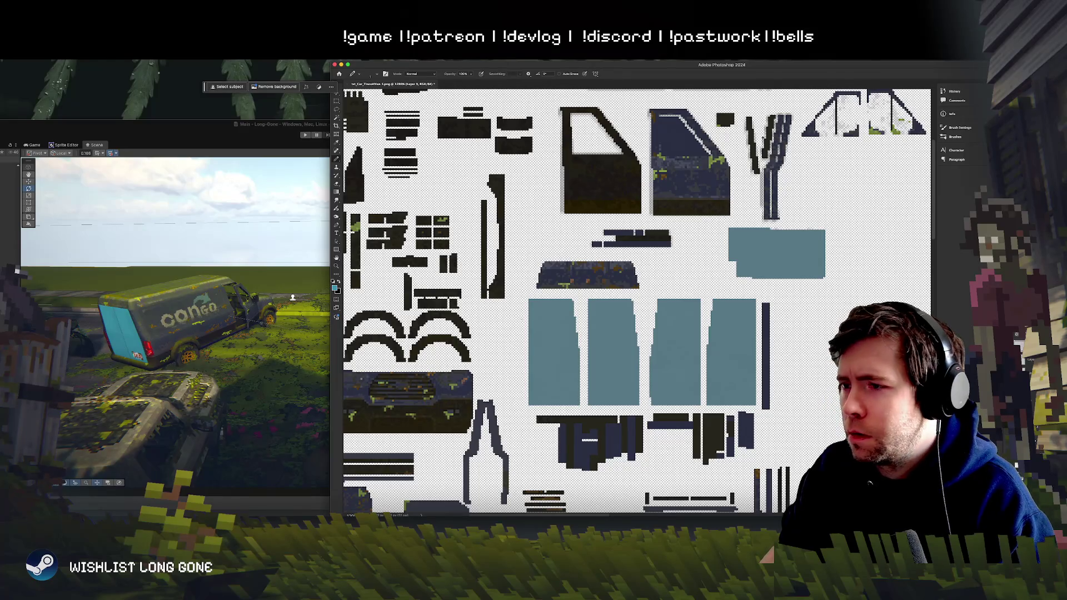
drag(511, 321, 720, 322)
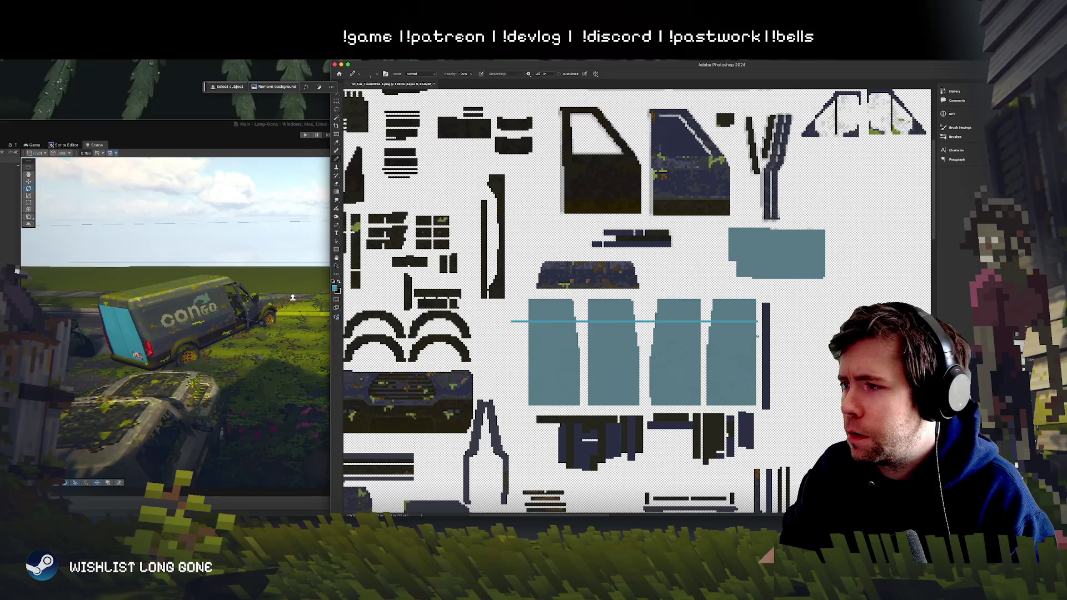
key(ctrl+alt+g)
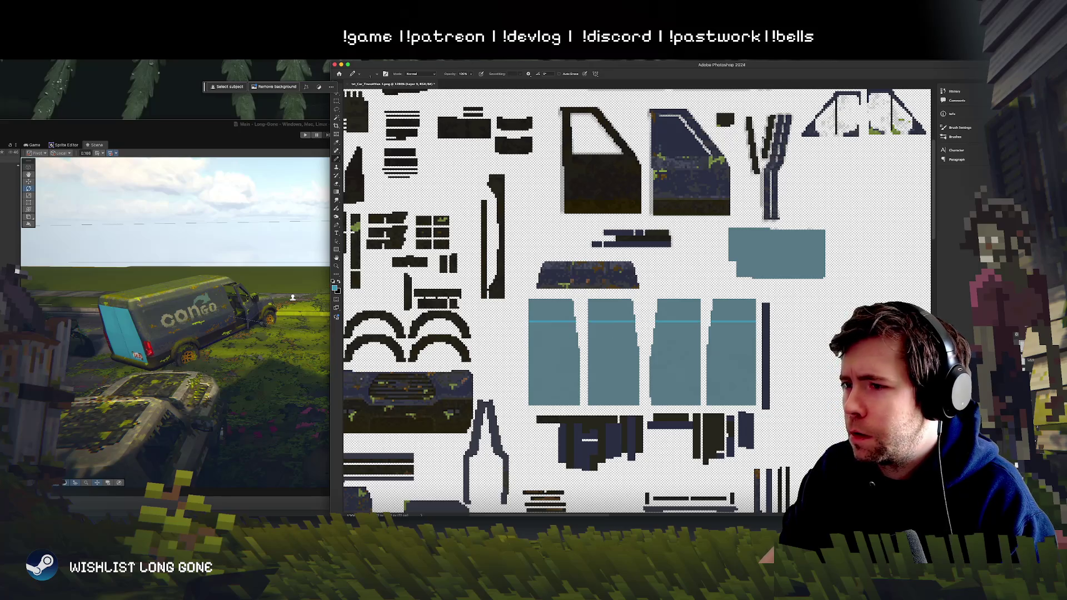
drag(523, 344, 740, 345)
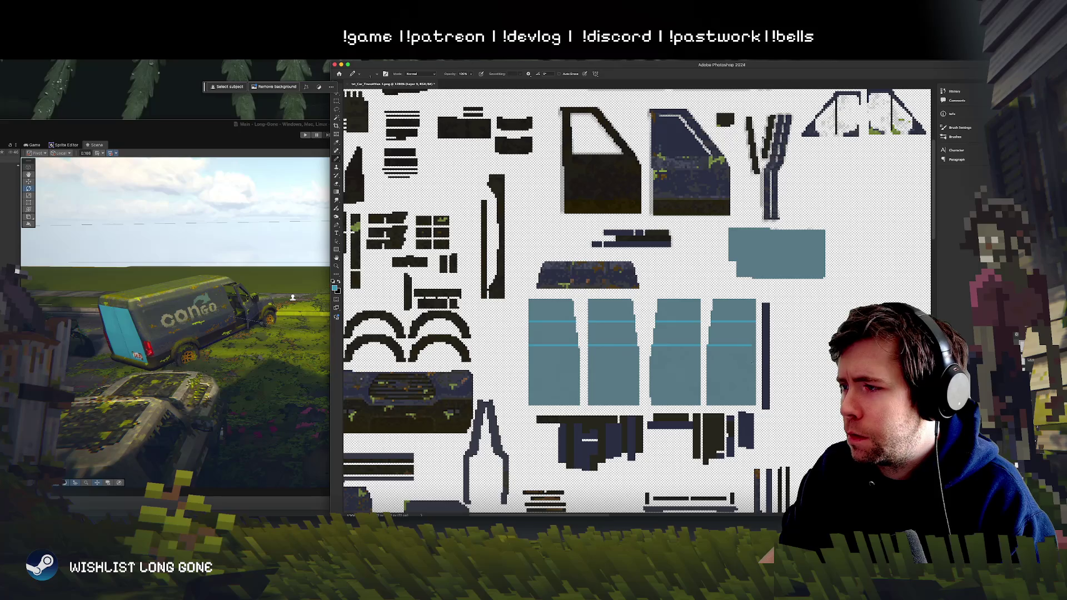
mouse_move(523, 370)
mouse_down()
mouse_move(743, 371)
mouse_move(540, 371)
mouse_up()
key(ctrl+z)
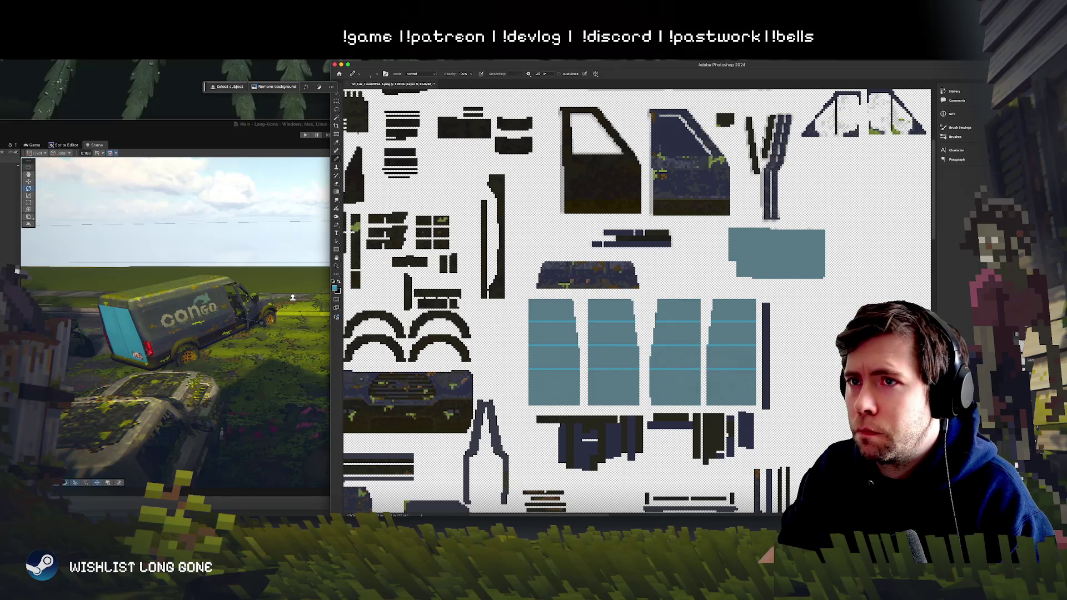
Step: Alt-drag copies of the stripe layer with the Move tool to space stripes down the panels
click(336, 103)
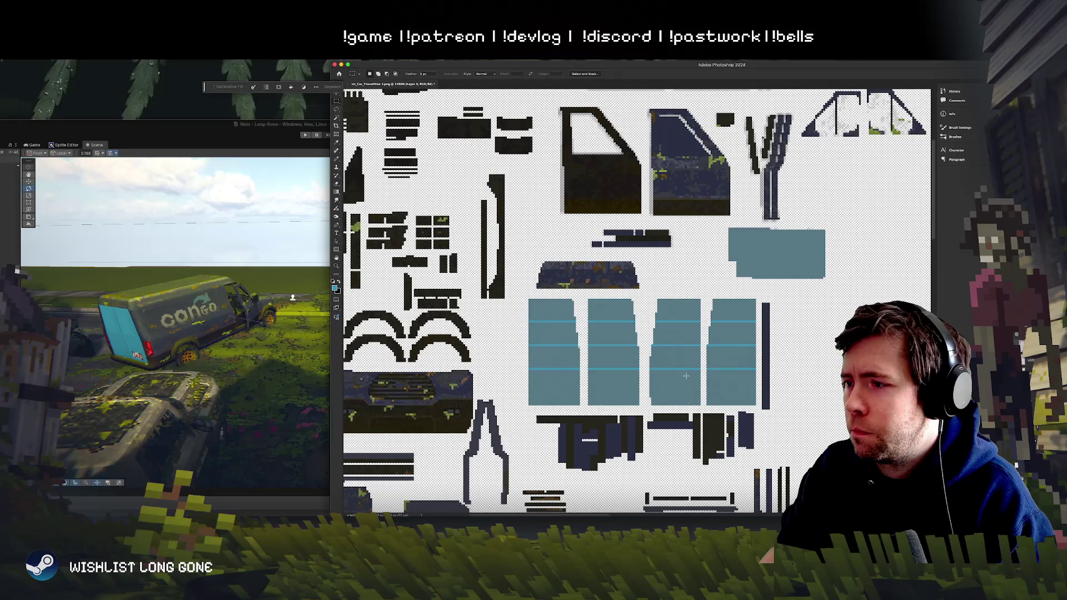
click(336, 93)
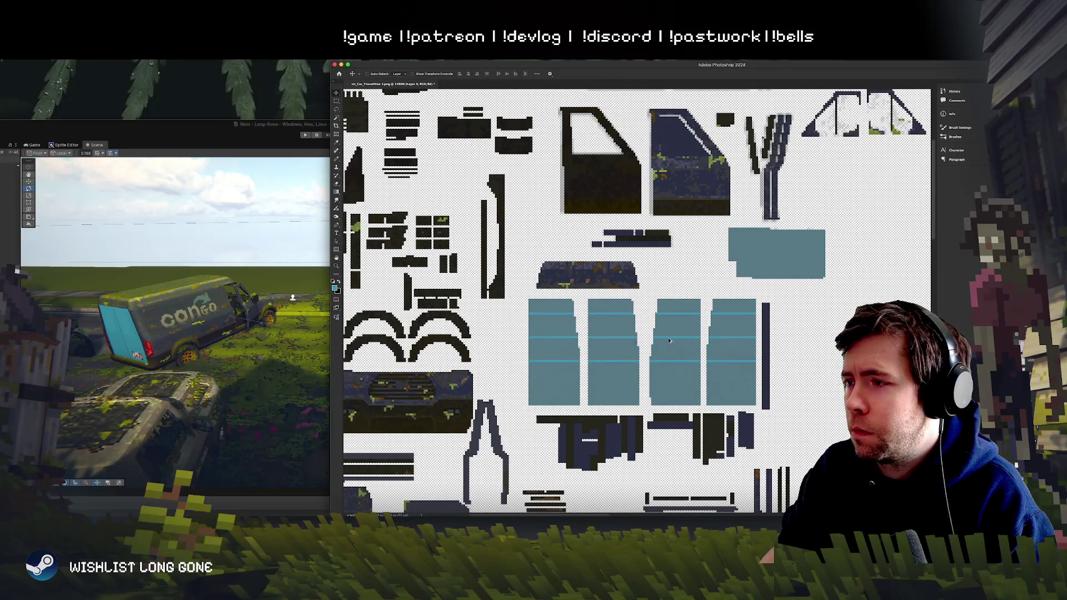
drag(669, 340, 669, 388)
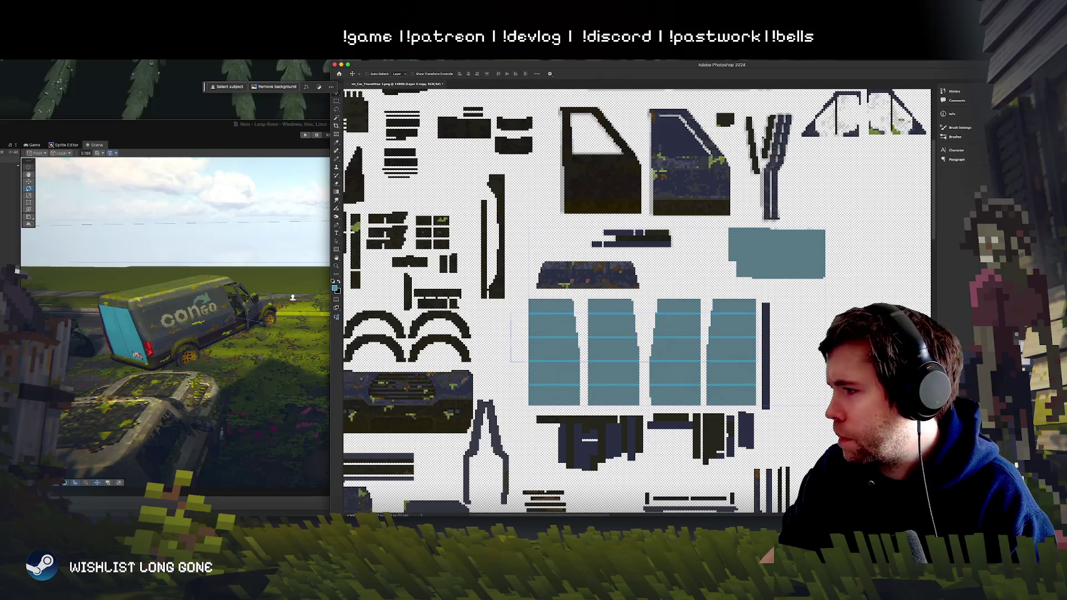
mouse_move(678, 361)
mouse_down()
mouse_move(805, 273)
mouse_move(806, 239)
mouse_up()
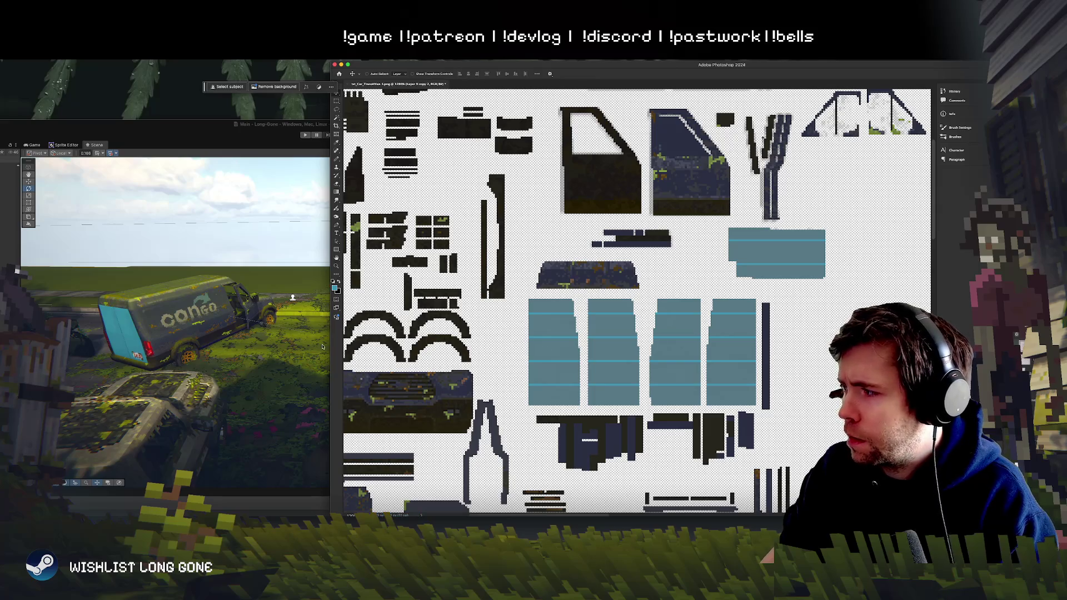
click(104, 310)
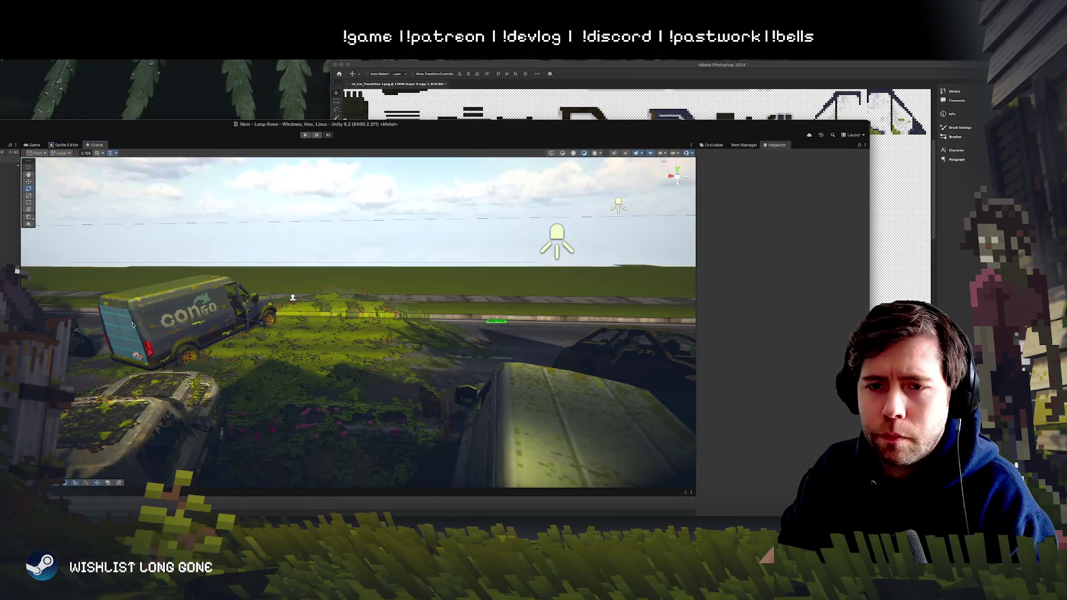
Step: Orbit Unity's view to the striped rear doors, glance at Amazon van photos, return to Photoshop
scroll(151, 343, up, 10)
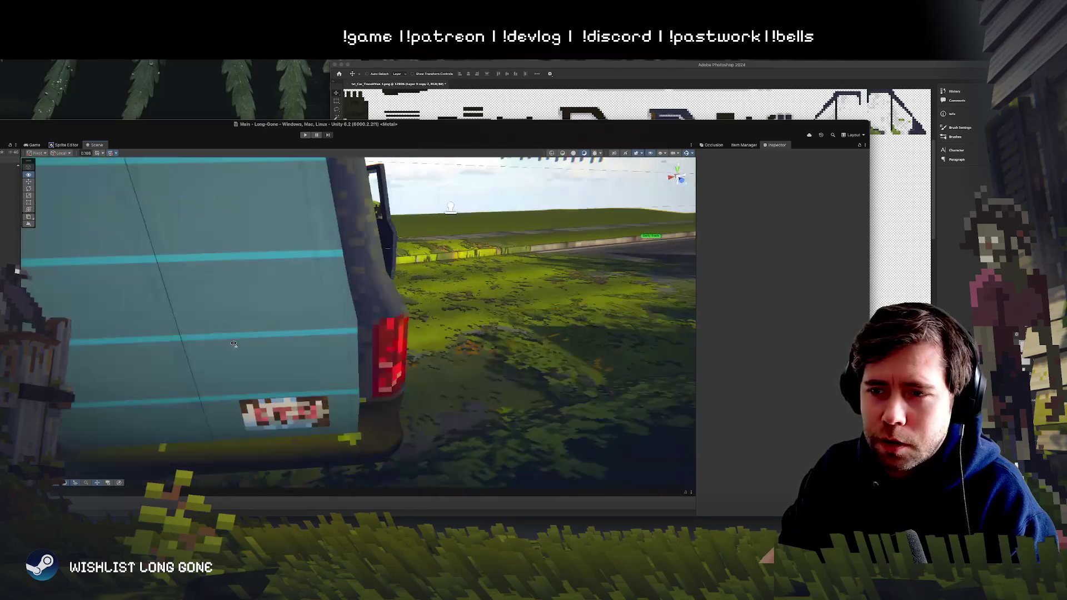
scroll(227, 325, down, 10)
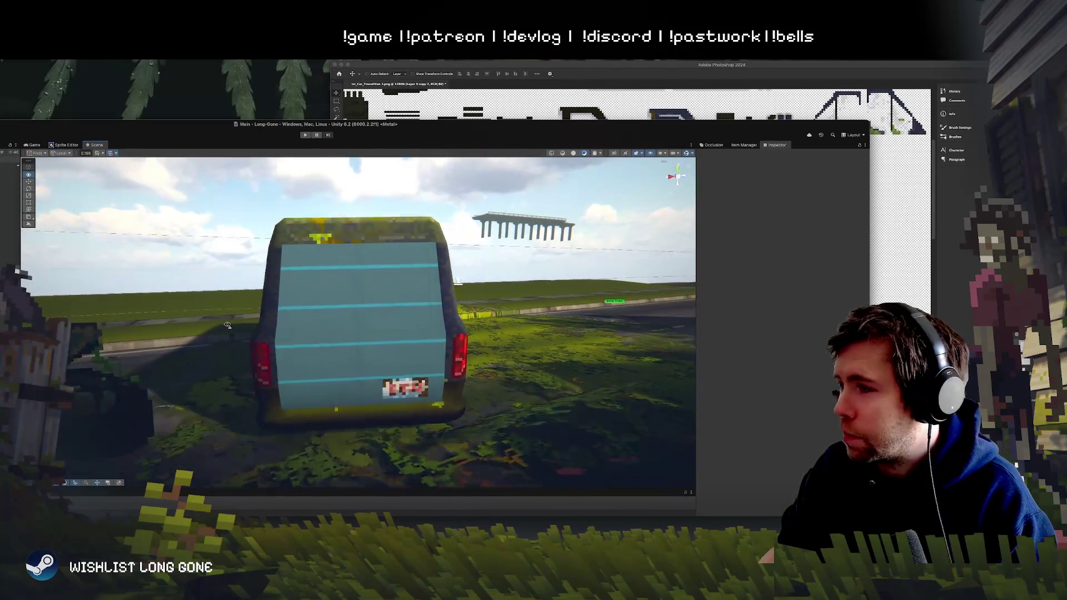
drag(228, 325, 321, 328)
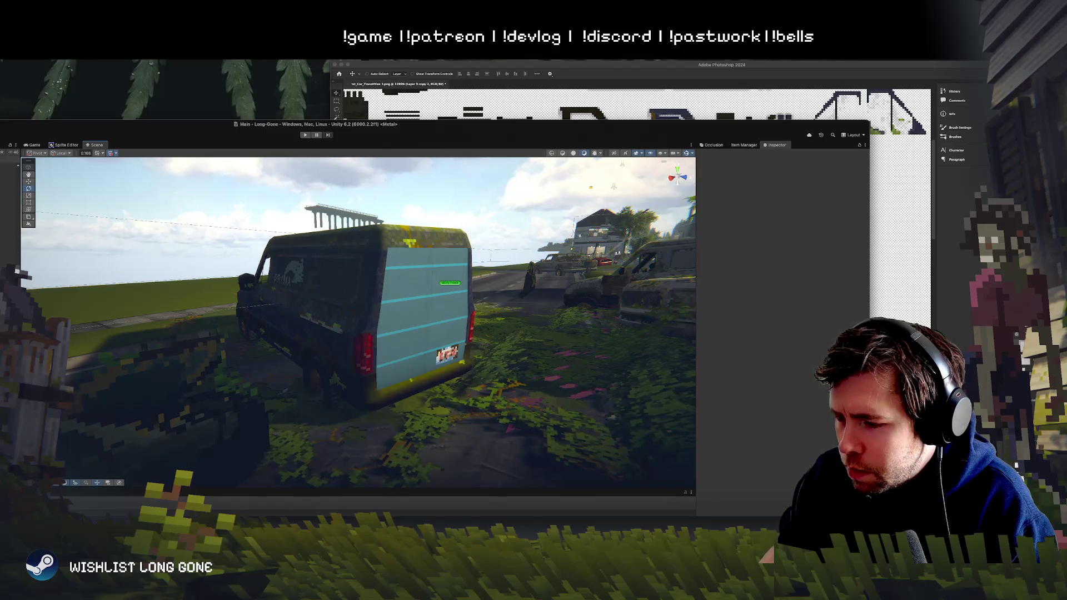
key(super+Tab)
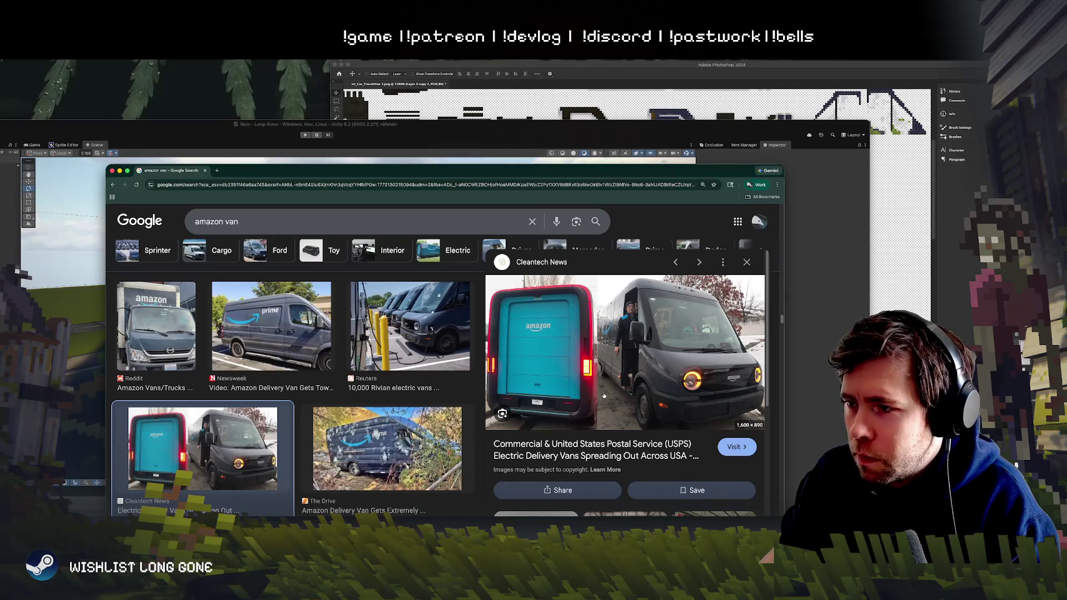
key(super+Tab)
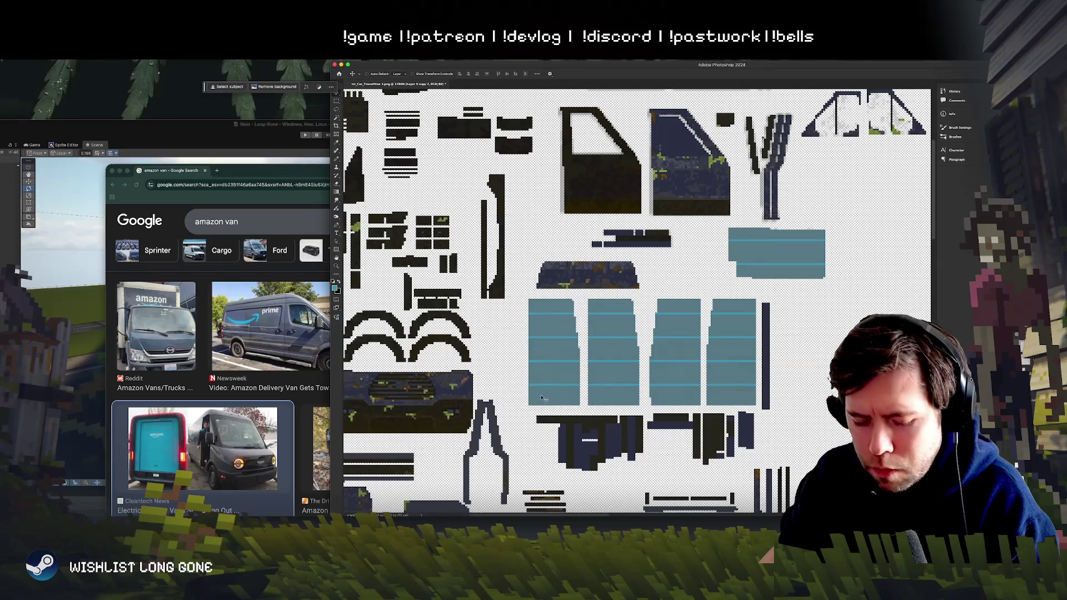
Step: With the Pencil, draw a vertical seam line on the fourth teal panel, redrawing it longer
key(b)
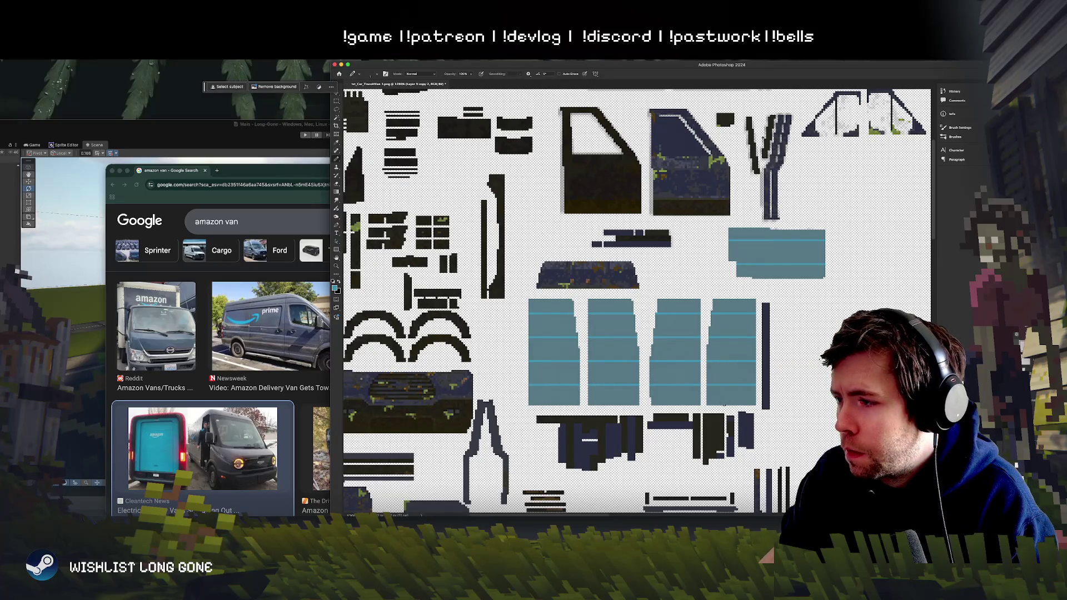
drag(725, 406, 725, 355)
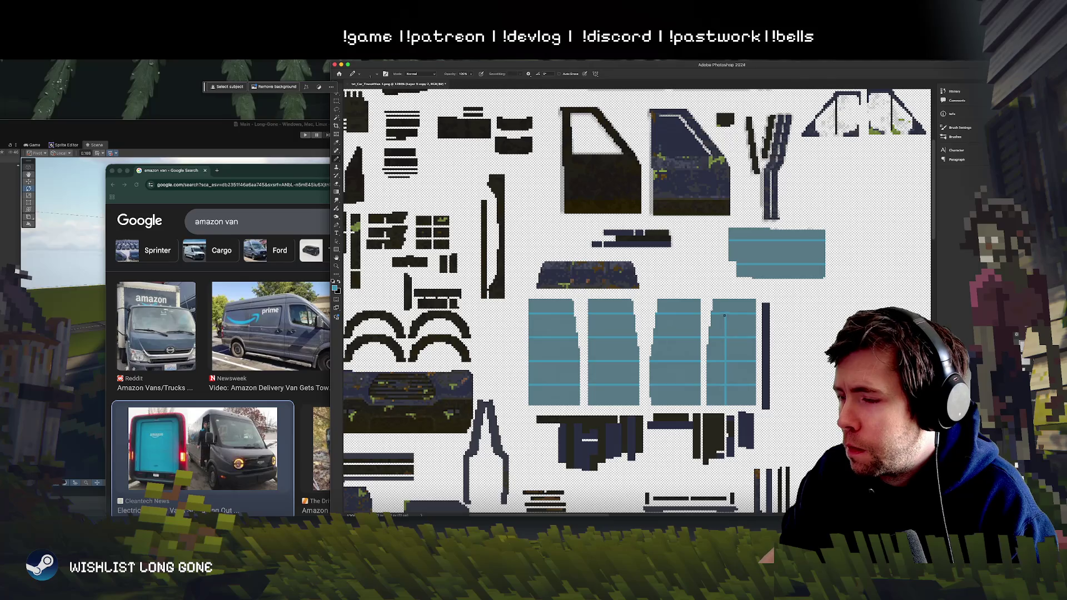
key(super+z)
drag(725, 408, 727, 318)
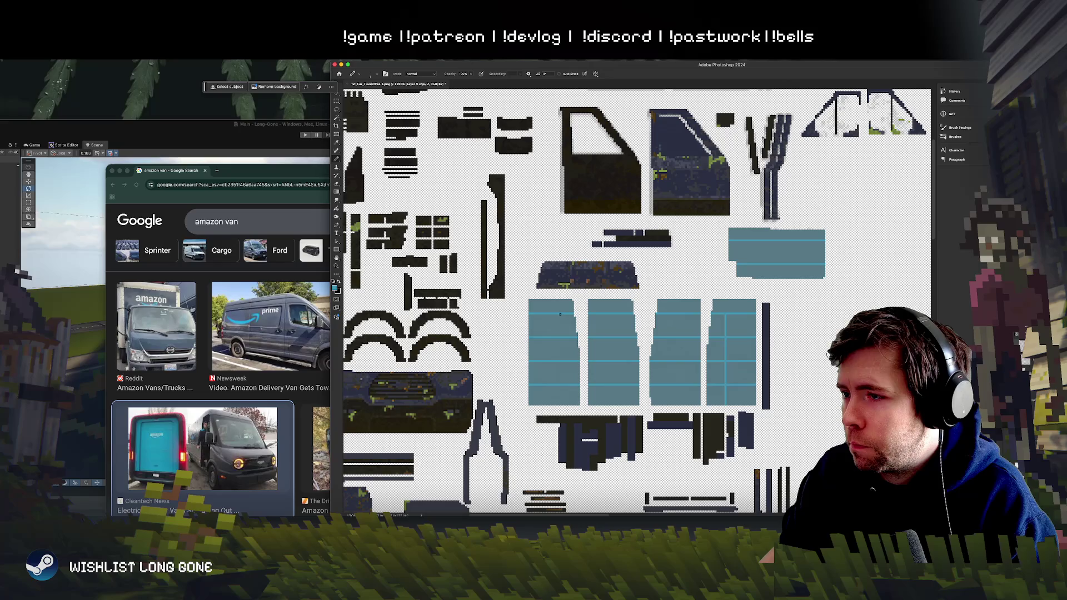
Step: Draw a longer vertical seam line down the first teal panel, undoing a stray horizontal line
shift+click(560, 315)
key(ctrl+z)
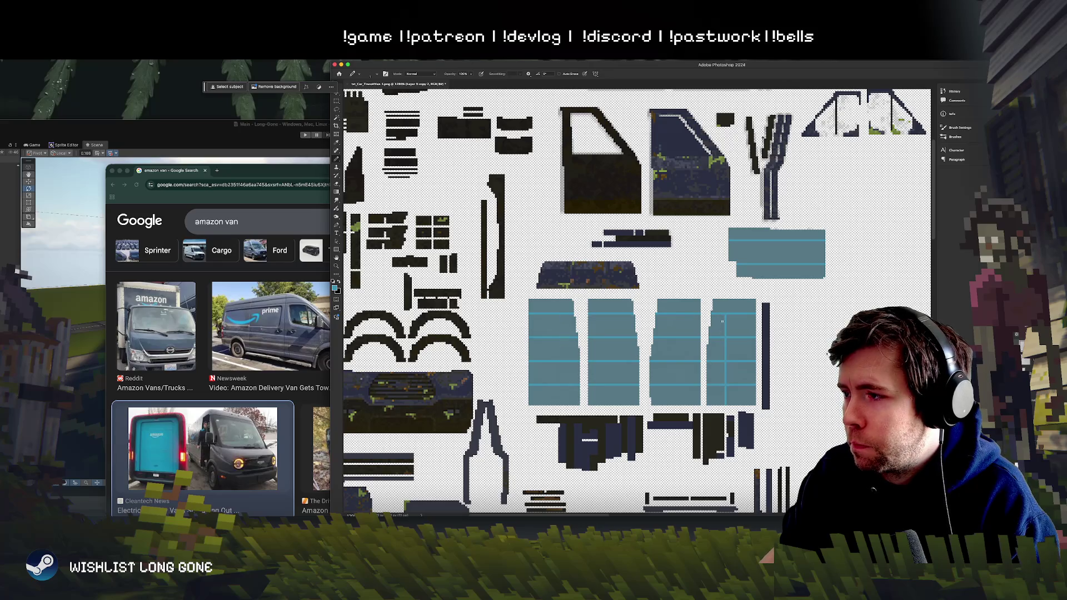
drag(560, 315, 562, 358)
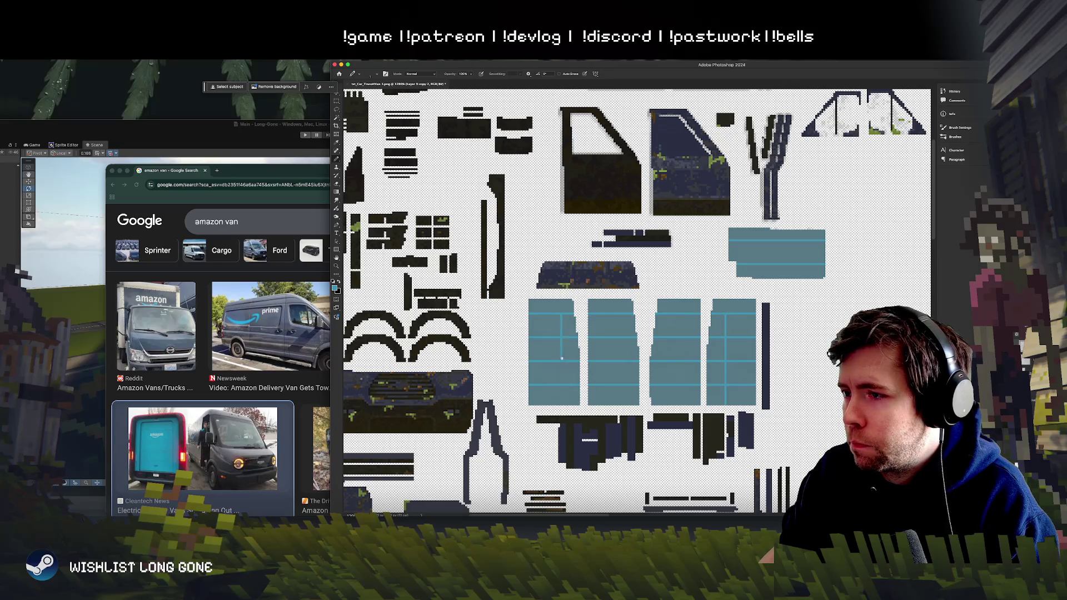
key(ctrl+z)
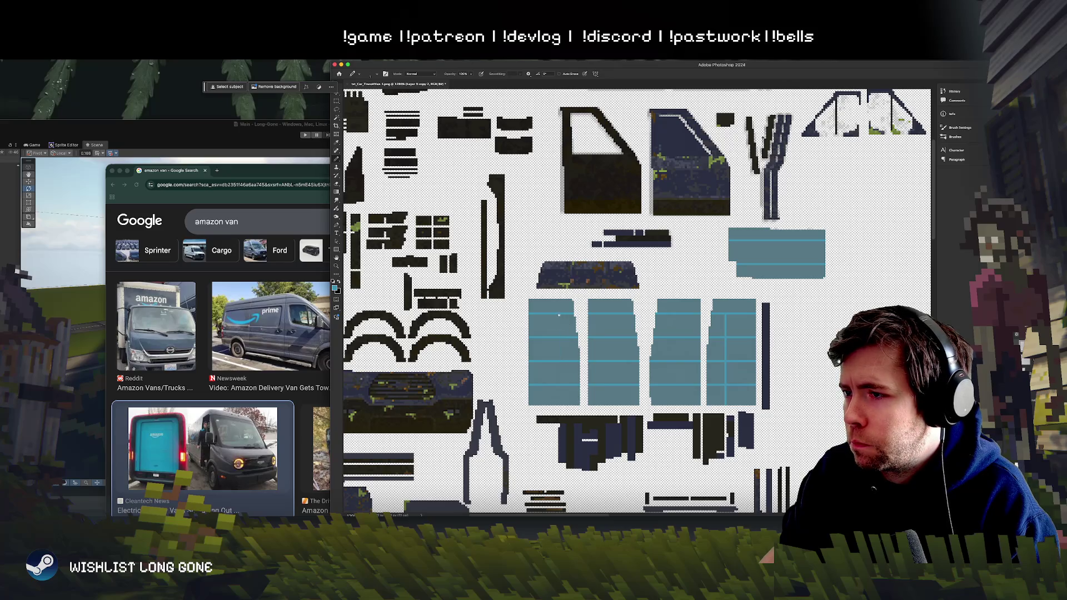
drag(558, 315, 559, 382)
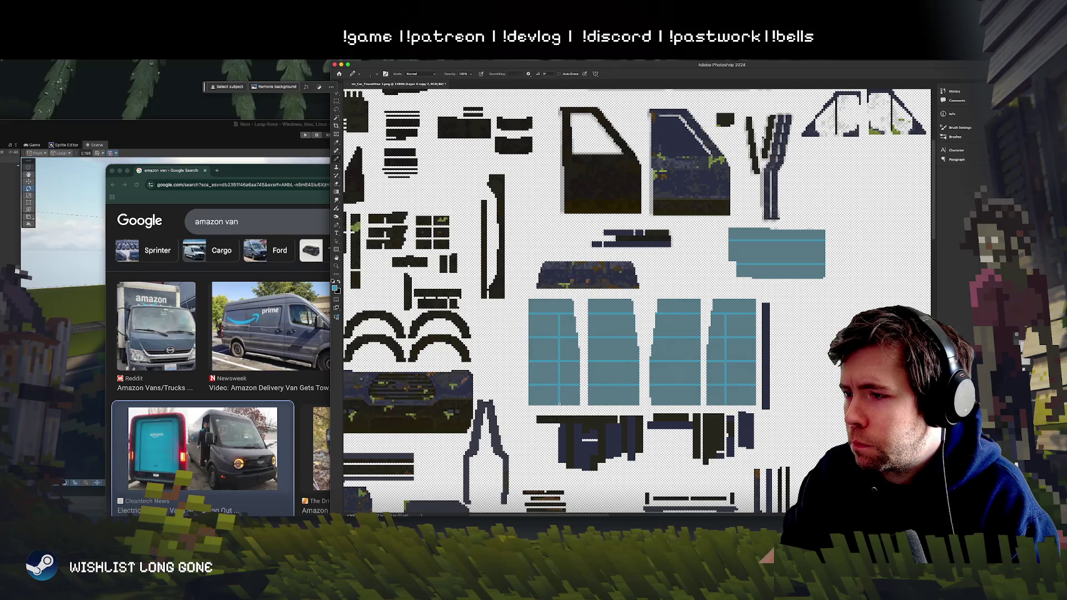
scroll(695, 109, down, 2)
scroll(696, 109, up, 2)
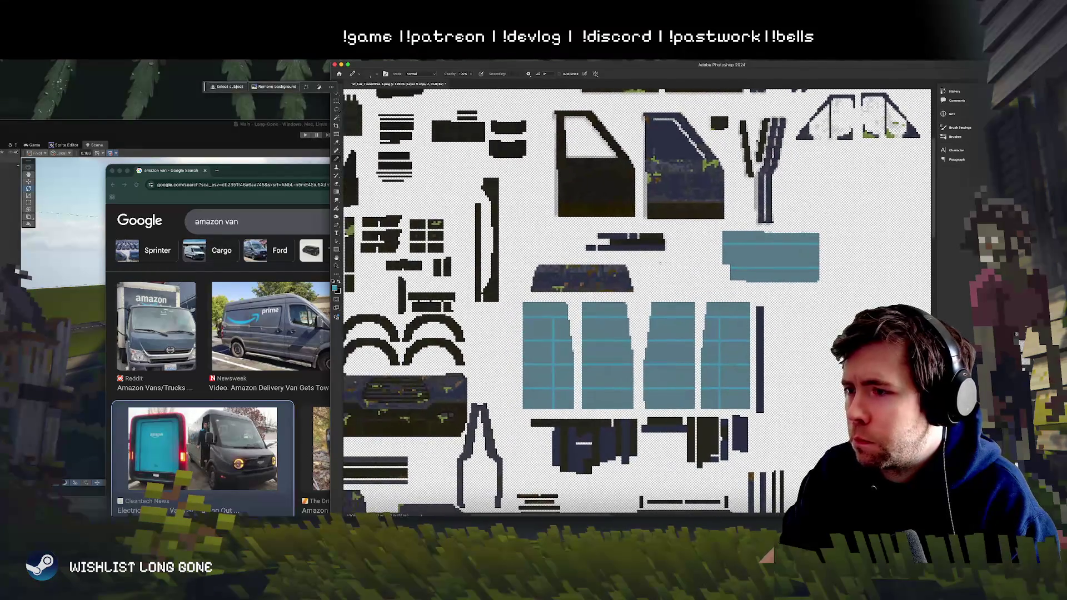
Step: Marquee-select narrow strips of the first and fourth panels and try duplicating them to new layers
key(m)
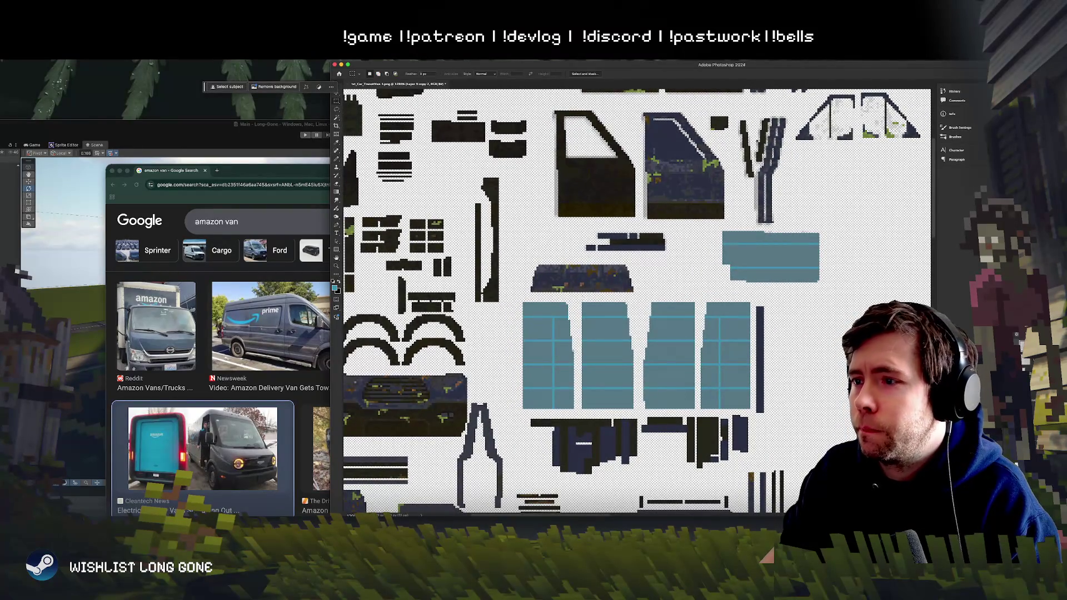
mouse_move(560, 295)
mouse_down()
mouse_move(583, 339)
mouse_move(584, 432)
mouse_move(554, 274)
mouse_up()
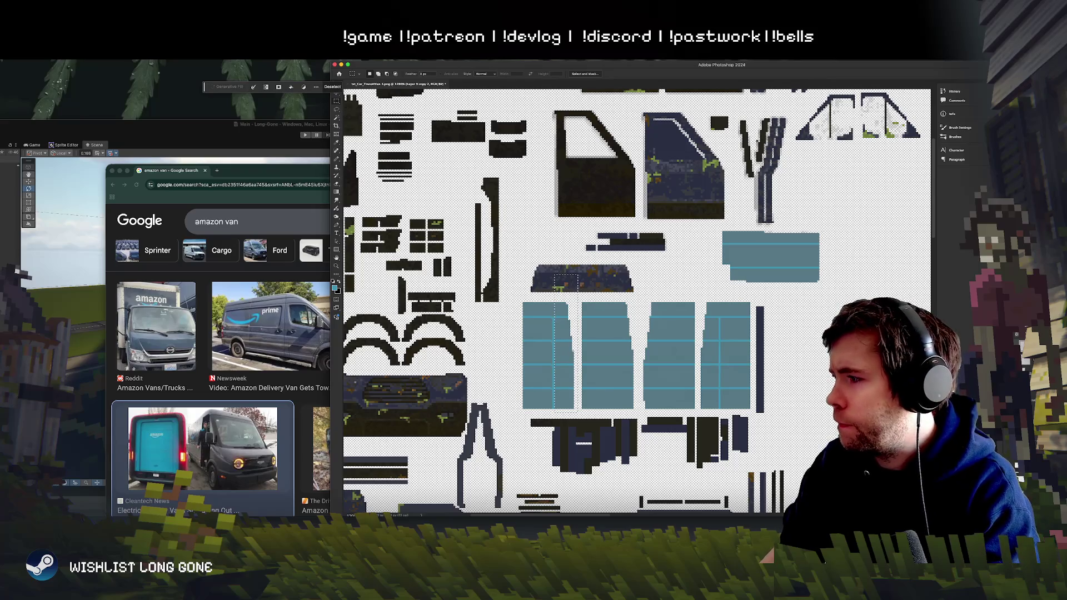
key(ctrl+z)
mouse_move(693, 297)
mouse_down()
mouse_move(730, 408)
mouse_move(723, 444)
mouse_move(702, 442)
mouse_move(718, 440)
mouse_up()
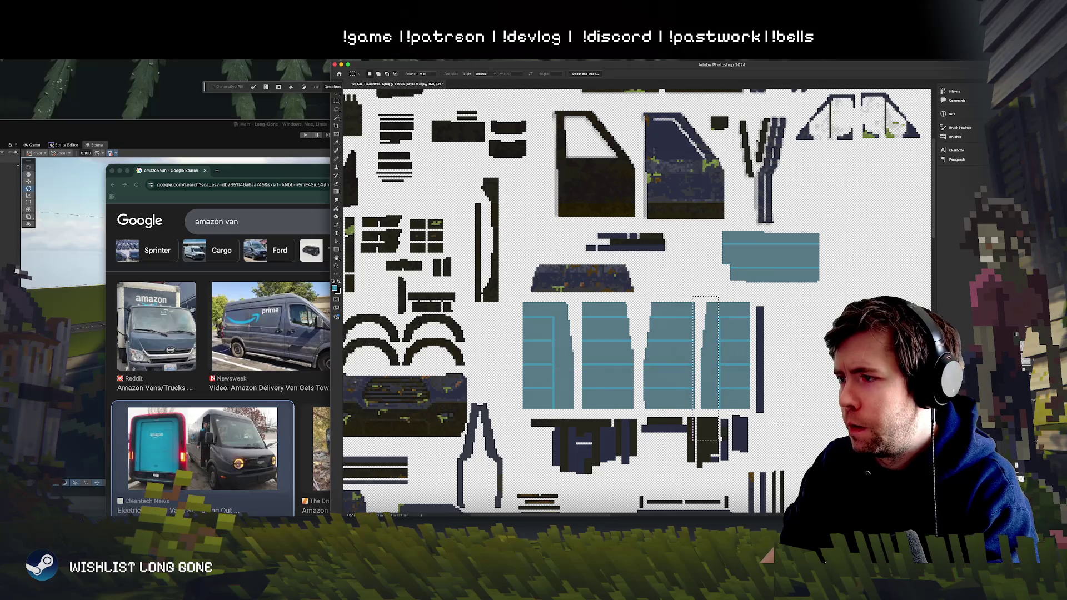
click(745, 399)
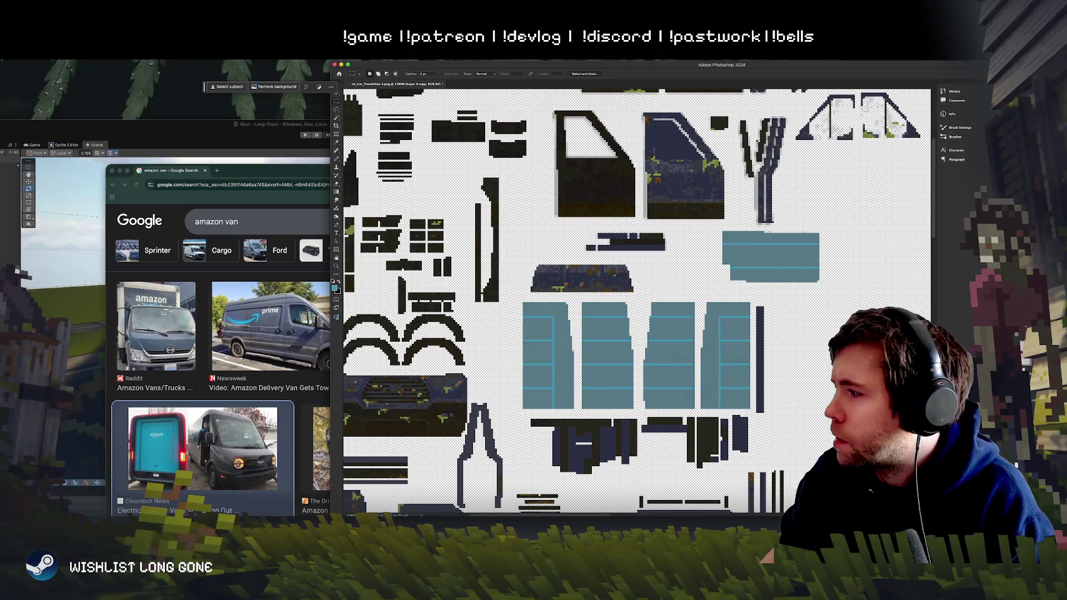
key(ctrl+j)
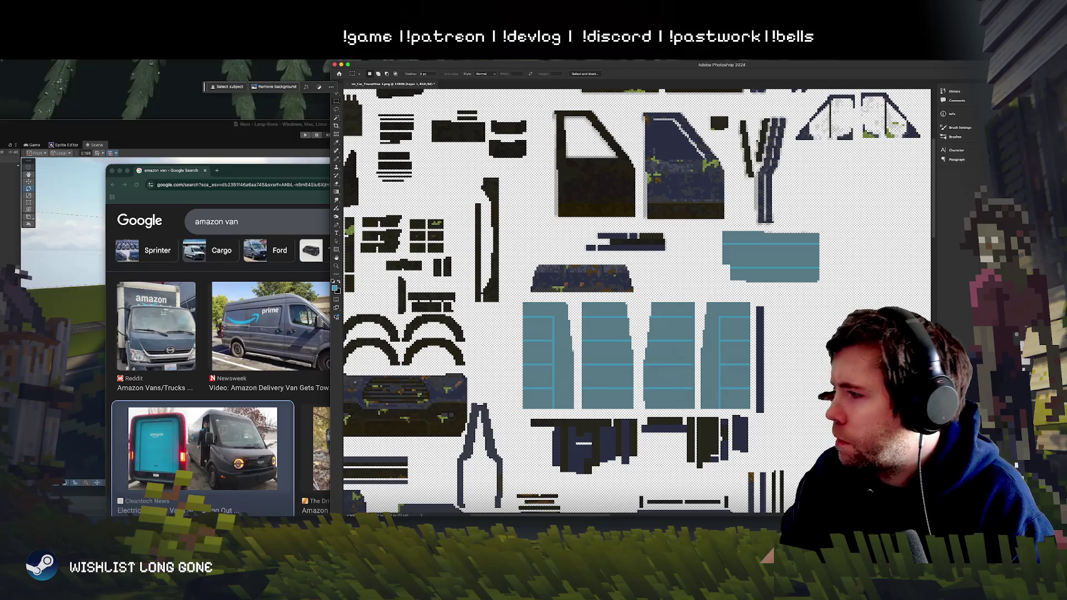
key(ctrl+z)
key(ctrl+j)
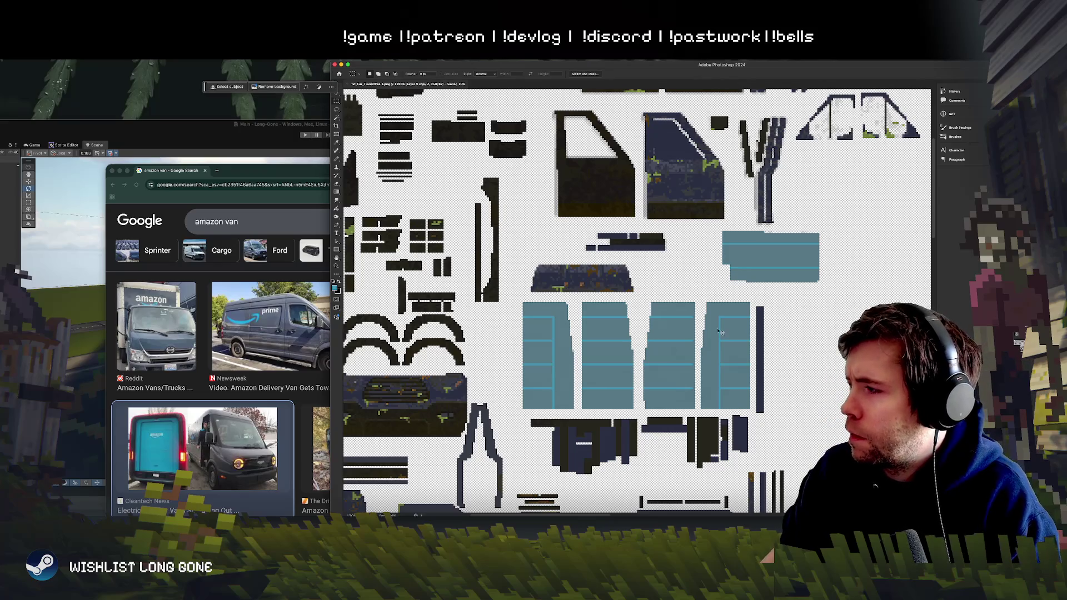
click(219, 137)
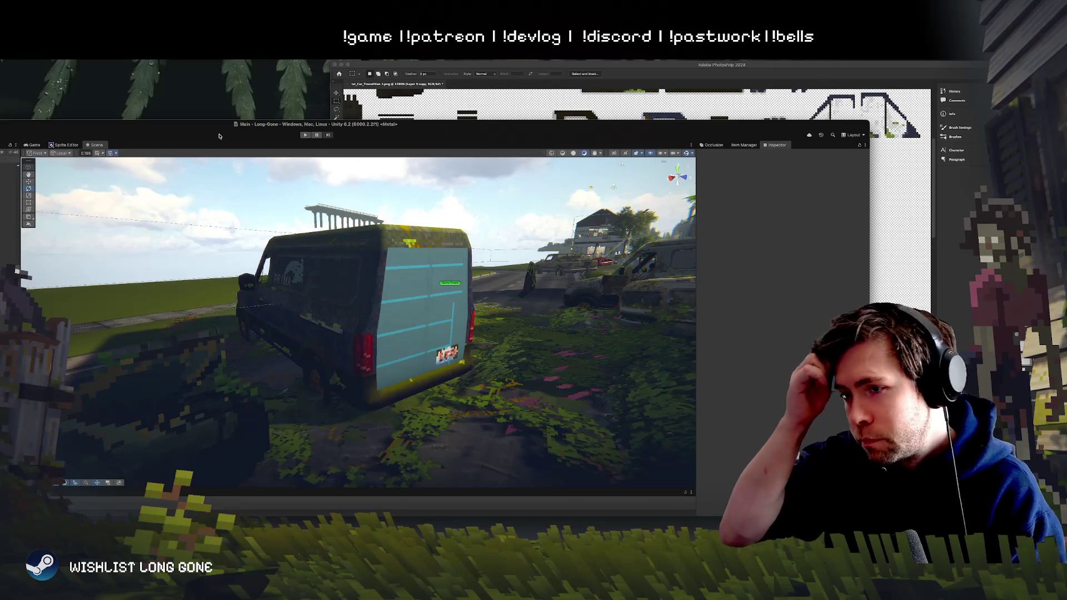
Step: View the van from behind in a maximized Unity editor, select it, then return to Photoshop
drag(334, 280, 258, 284)
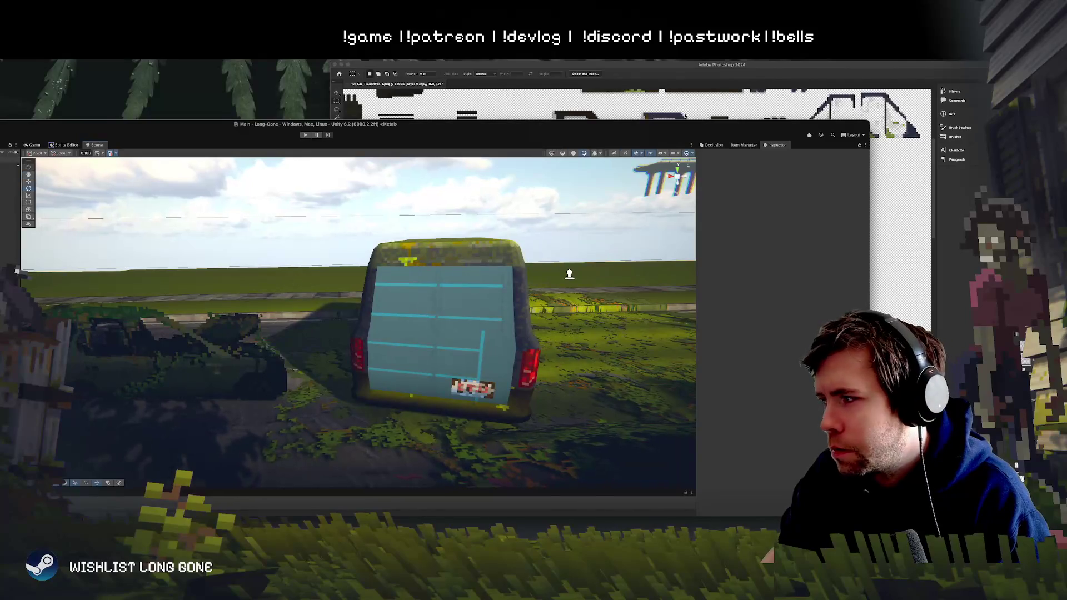
mouse_move(714, 125)
mouse_down()
mouse_move(396, 228)
mouse_move(274, 226)
mouse_up()
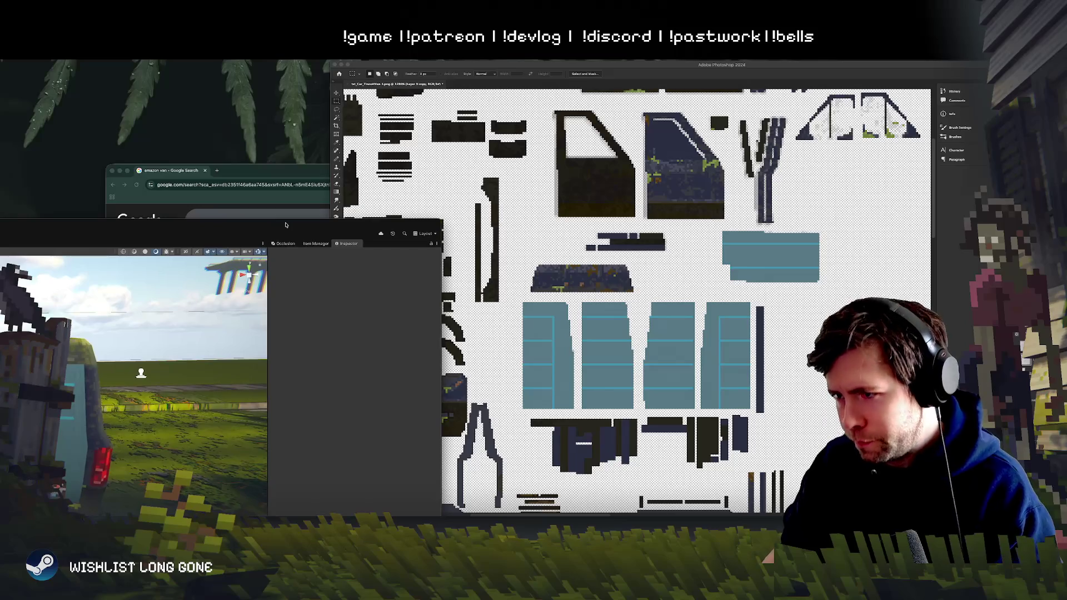
double_click(275, 226)
click(311, 361)
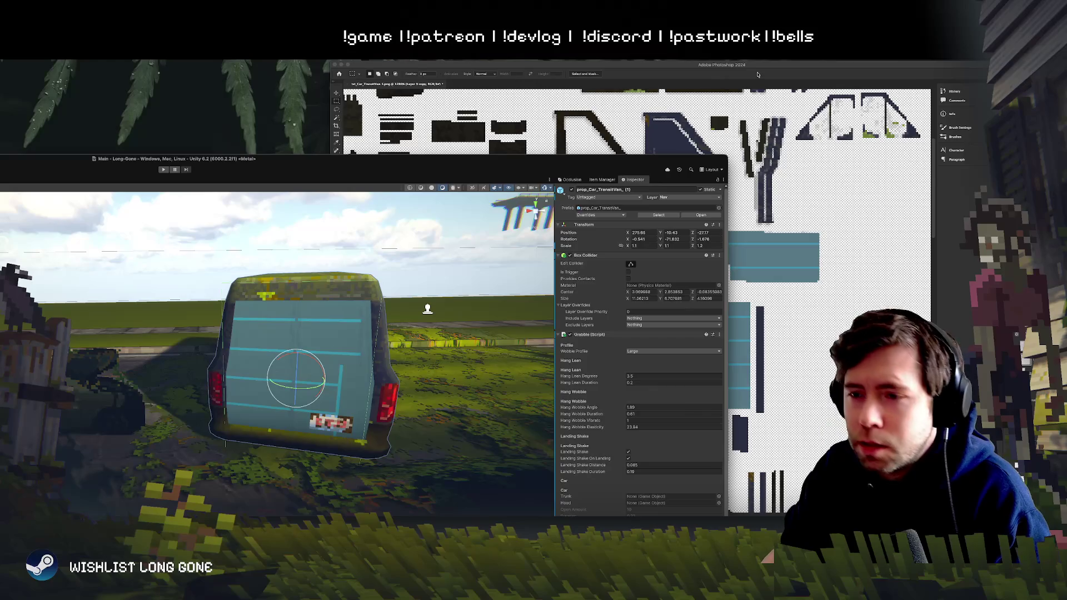
click(757, 74)
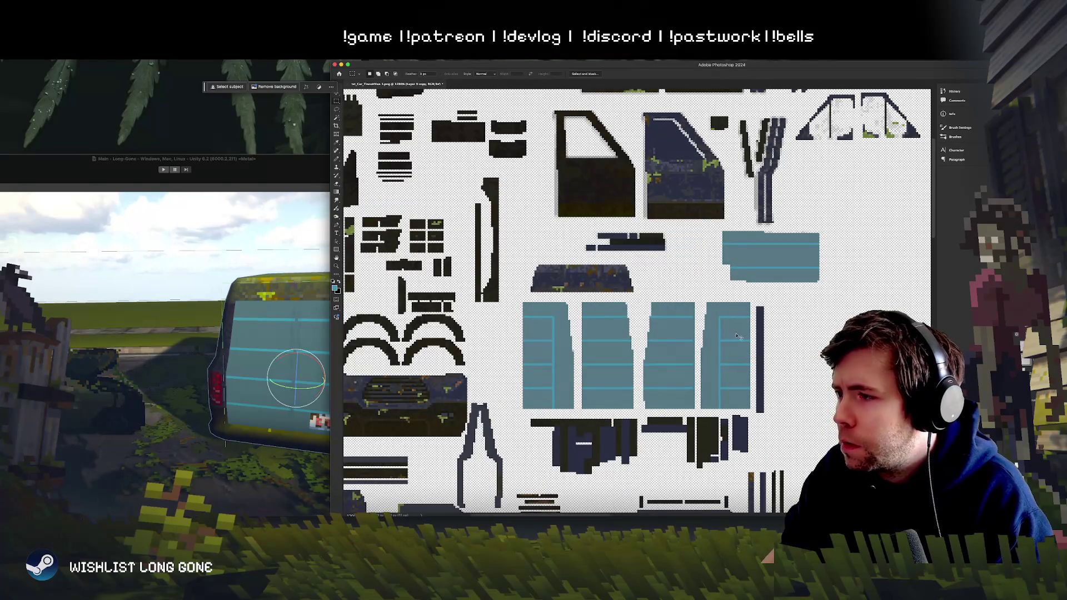
Step: Duplicate the stripe layer and shift the copy slightly to the left
drag(695, 298, 718, 442)
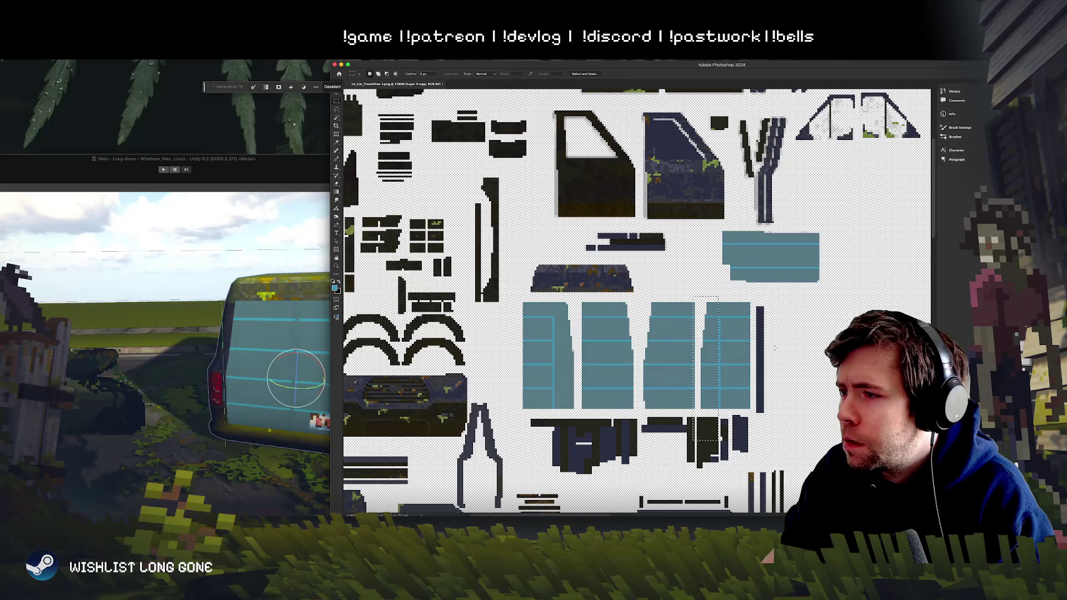
key(ctrl+d)
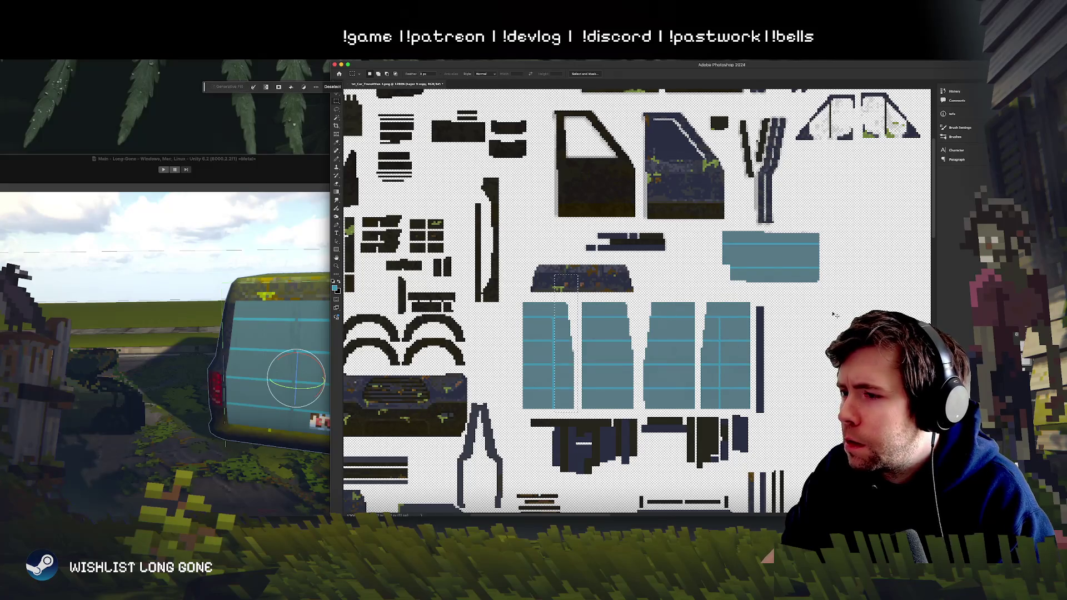
key(ctrl+j)
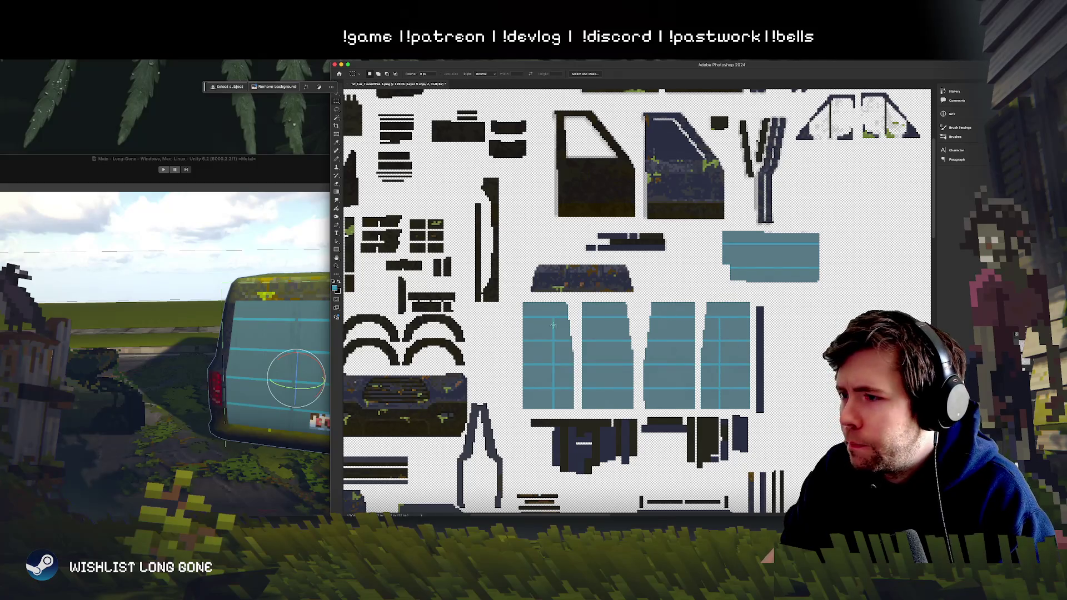
click(339, 93)
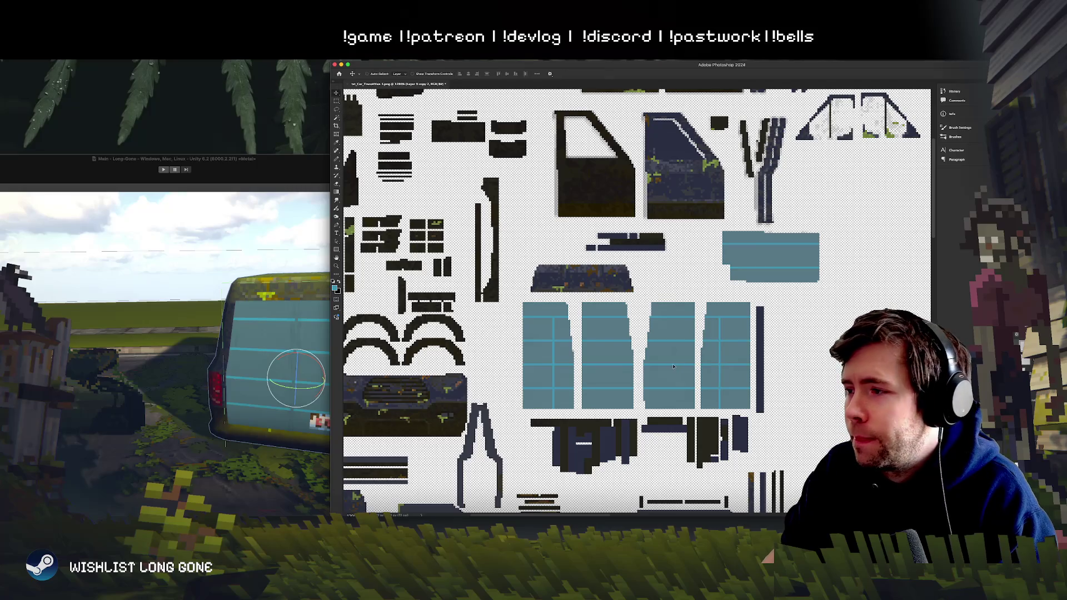
drag(674, 367, 664, 366)
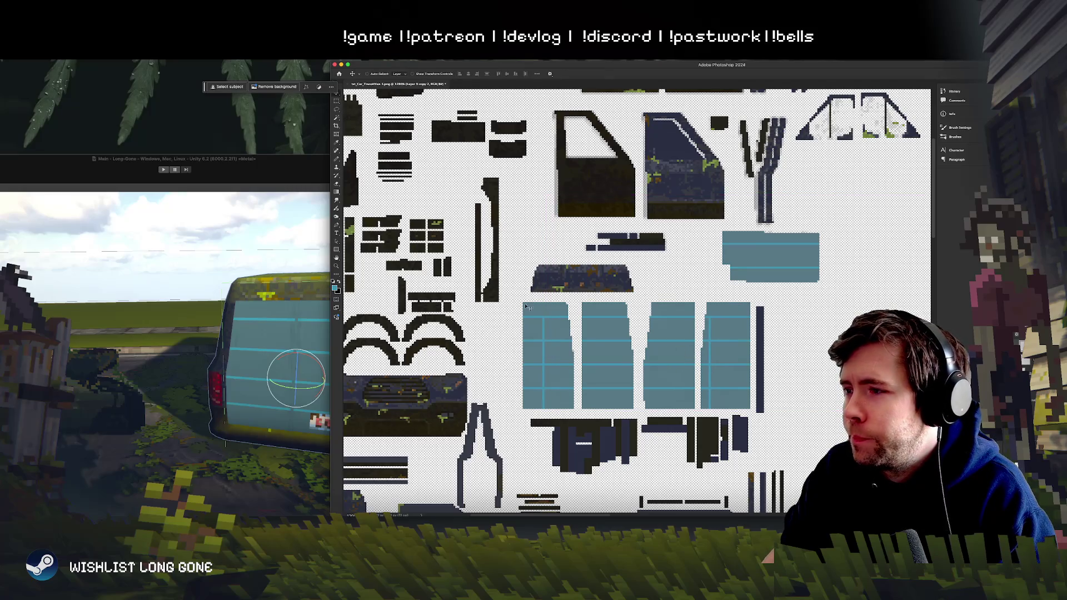
Step: Marquee a door-panel stripe and move it right into line, then deselect it
click(337, 102)
drag(510, 290, 570, 482)
click(337, 93)
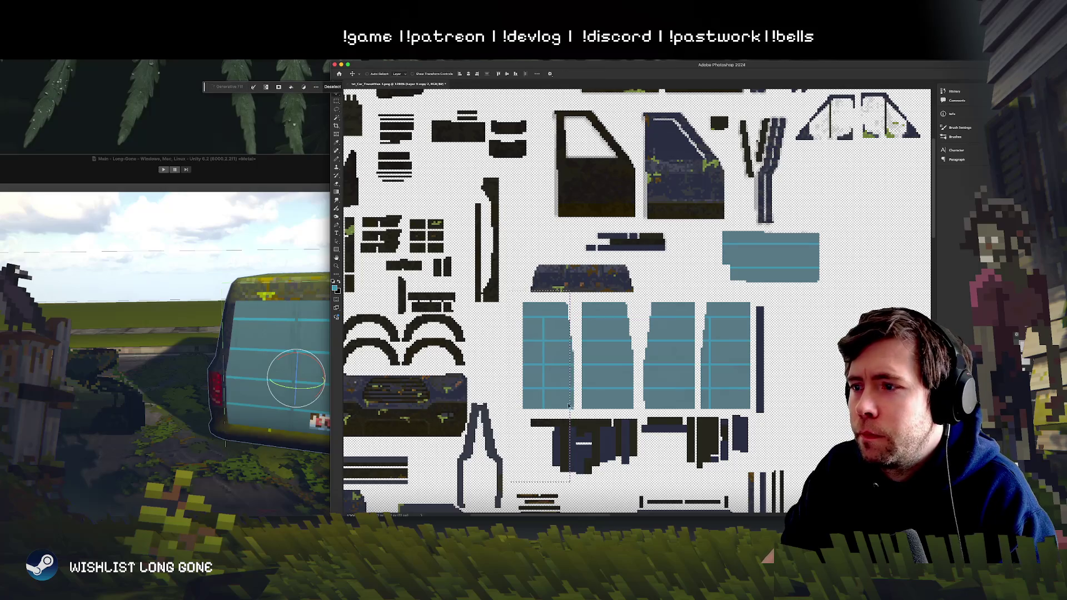
mouse_move(572, 400)
mouse_down()
mouse_move(547, 399)
mouse_move(559, 401)
mouse_up()
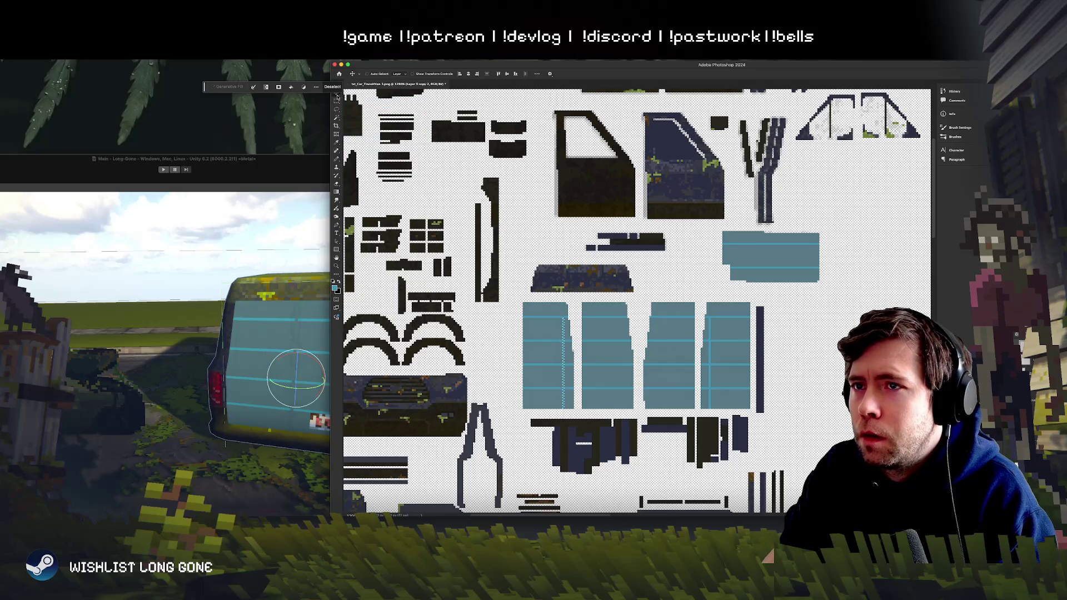
drag(564, 385, 623, 383)
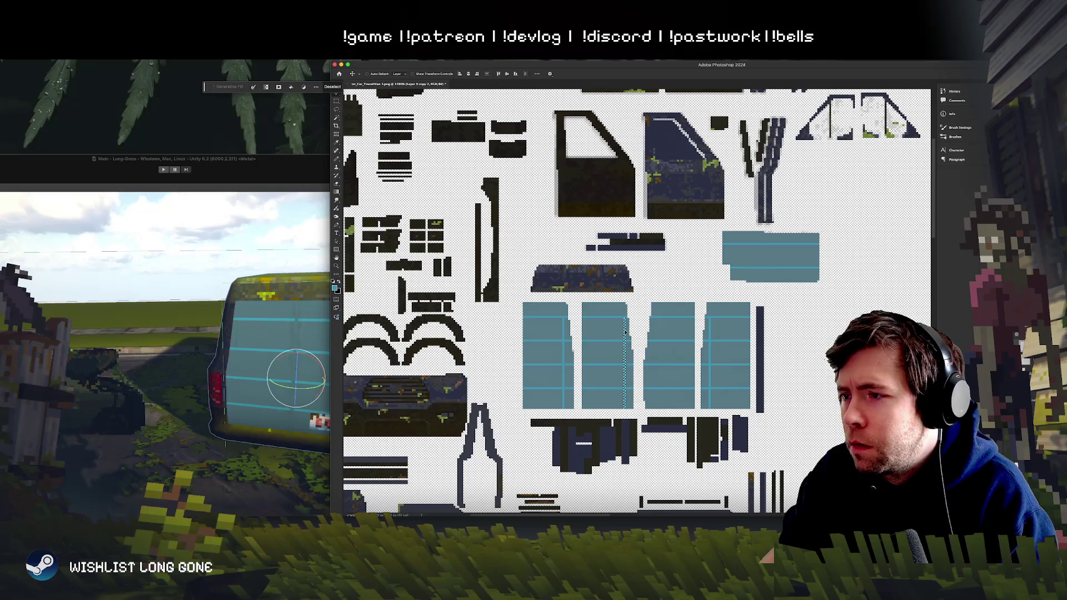
mouse_move(625, 332)
mouse_down()
mouse_move(670, 333)
mouse_move(656, 333)
mouse_up()
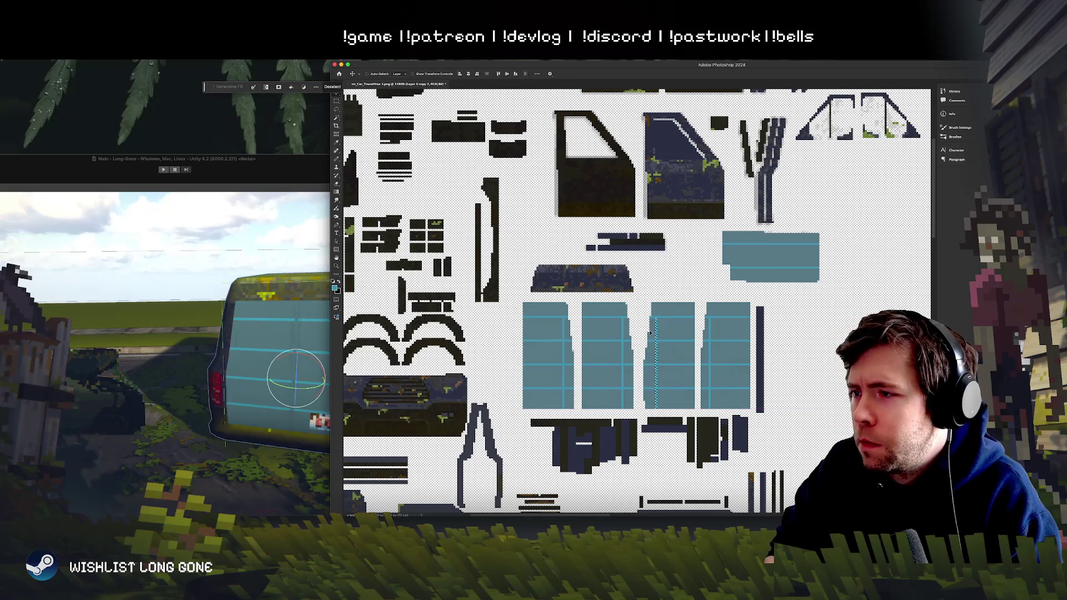
click(337, 101)
key(ctrl+d)
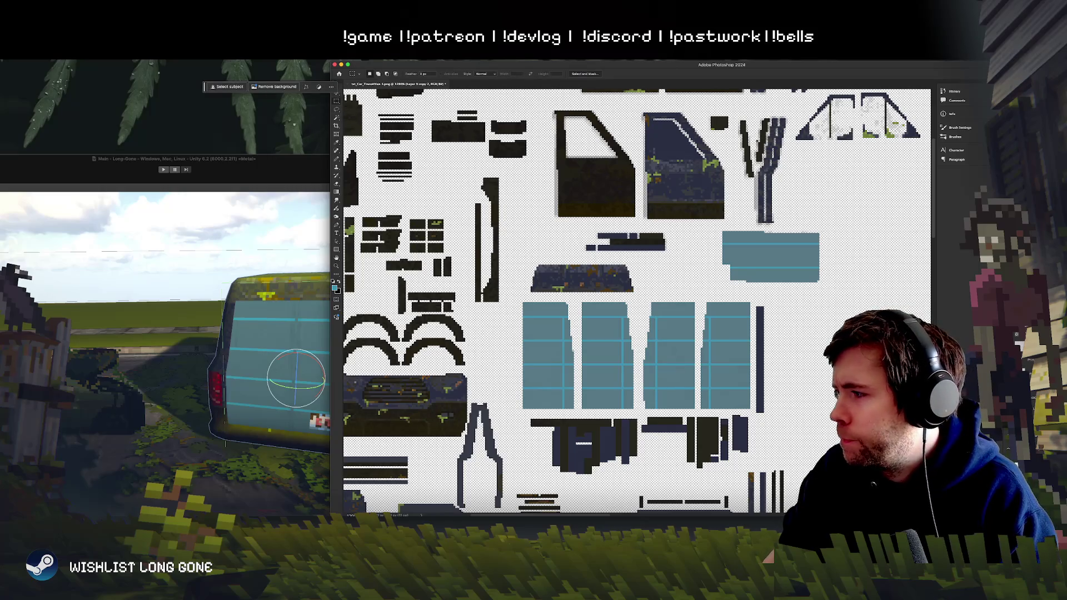
key(ctrl+e)
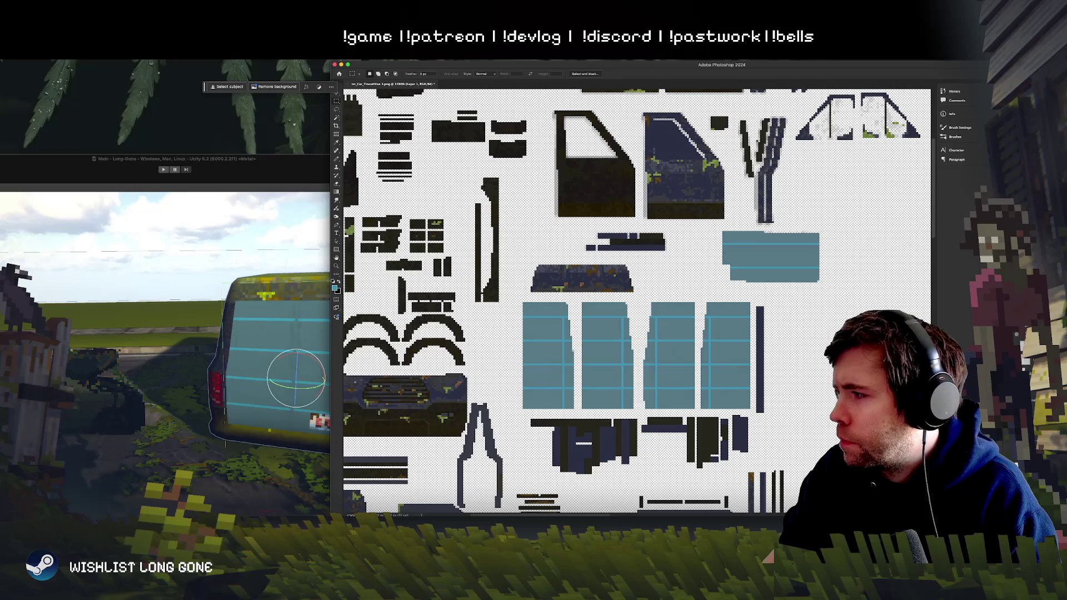
key(ctrl+z)
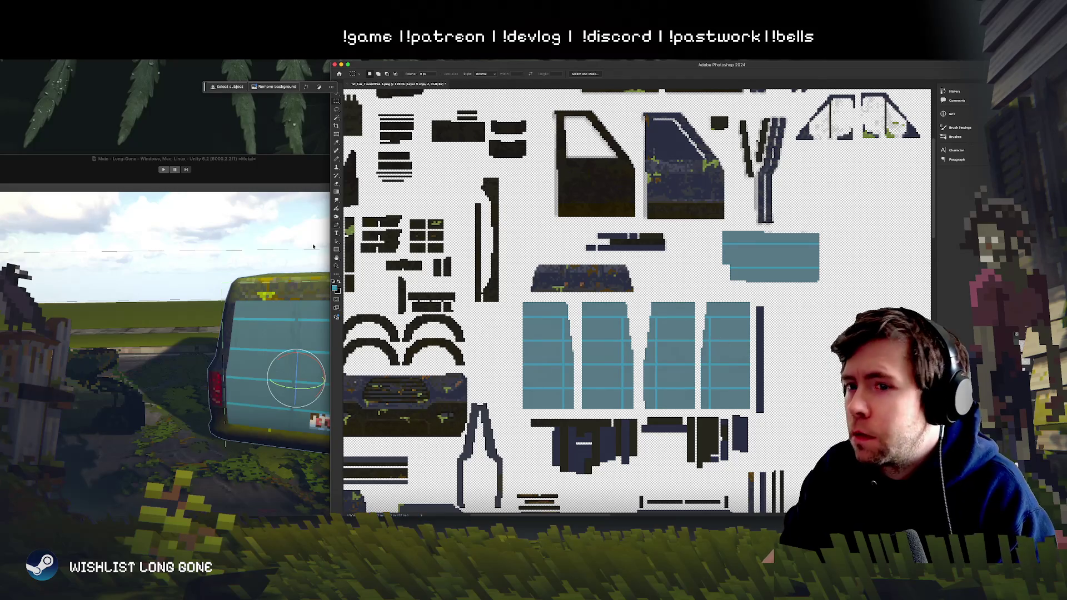
click(265, 162)
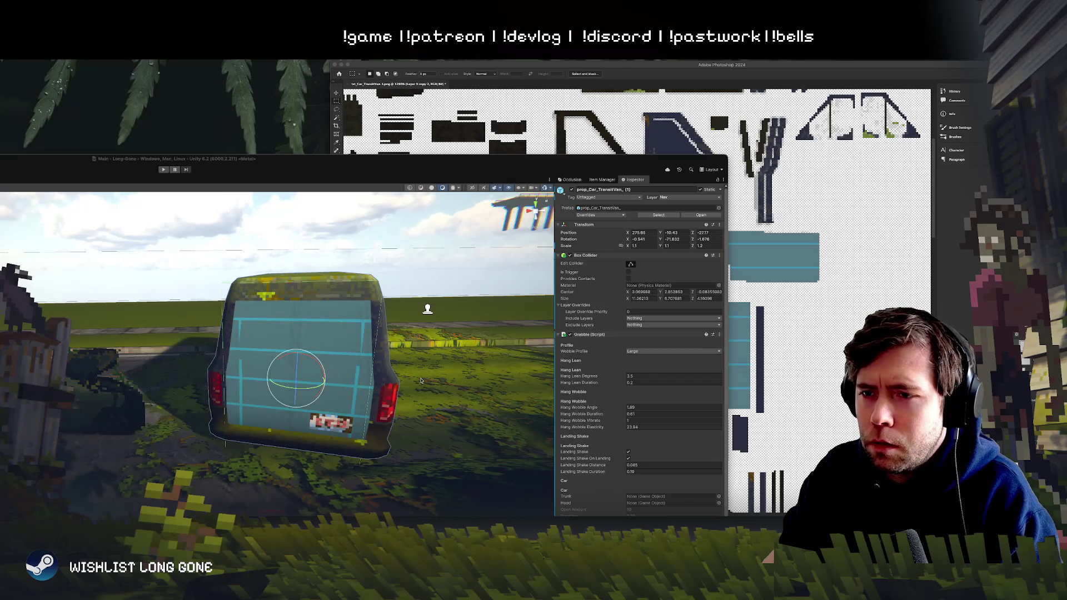
Step: Orbit around the van, frame it with F, and inspect the rear-door stripes from several angles
mouse_move(421, 380)
mouse_down()
mouse_move(430, 405)
mouse_move(422, 375)
mouse_move(361, 360)
mouse_move(327, 368)
mouse_up()
key(f)
click(361, 359)
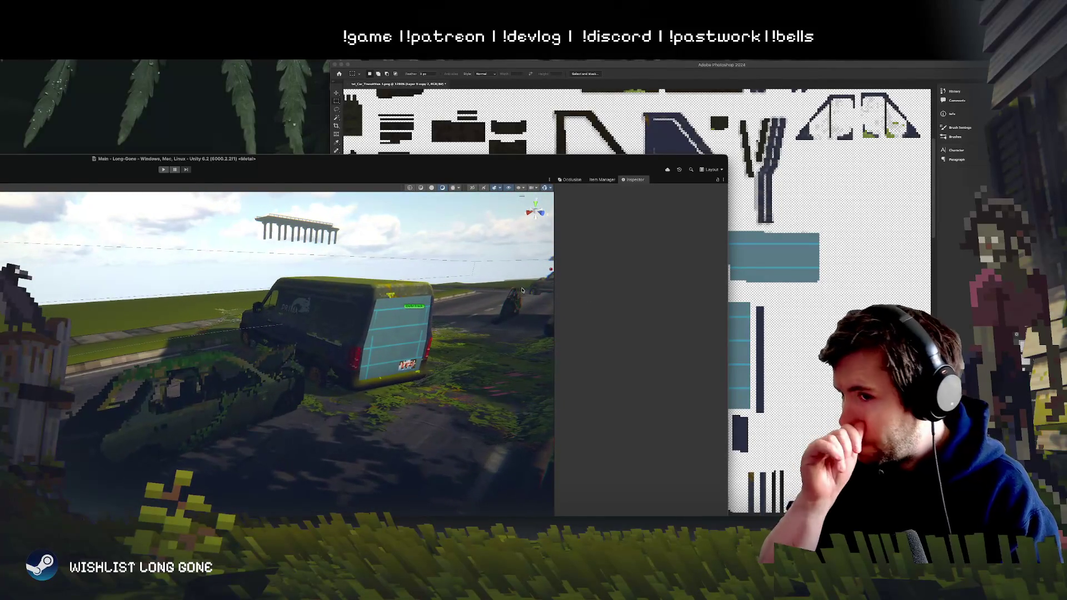
mouse_move(522, 290)
mouse_down()
mouse_move(398, 331)
mouse_move(643, 302)
mouse_up()
click(729, 324)
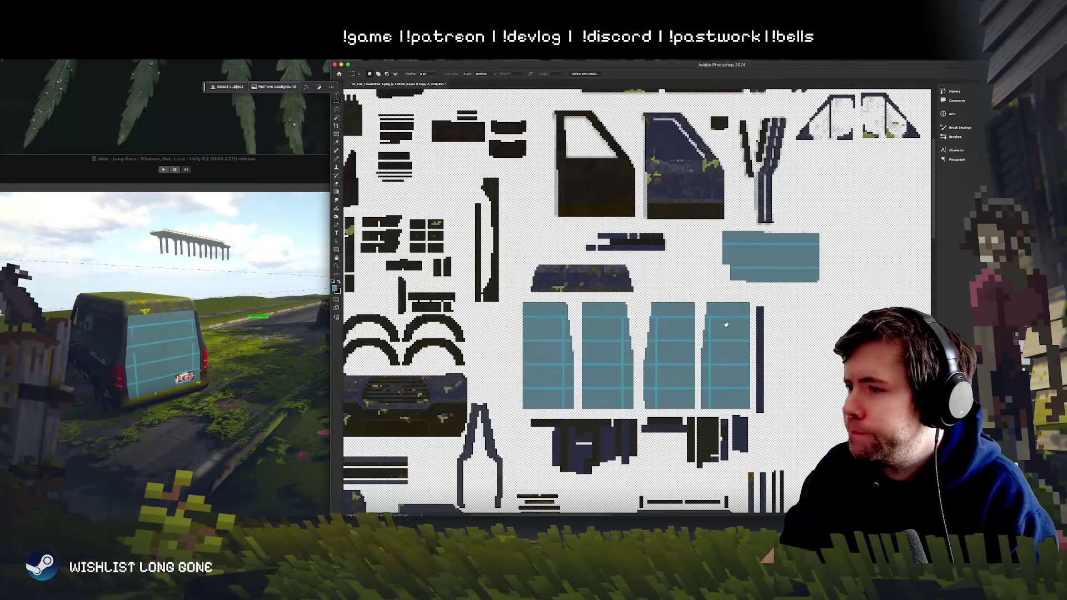
Step: Magic Wand-select the teal rectangle above the door panels and delete its excess fill on Layer 0 copy
scroll(726, 323, down, 2)
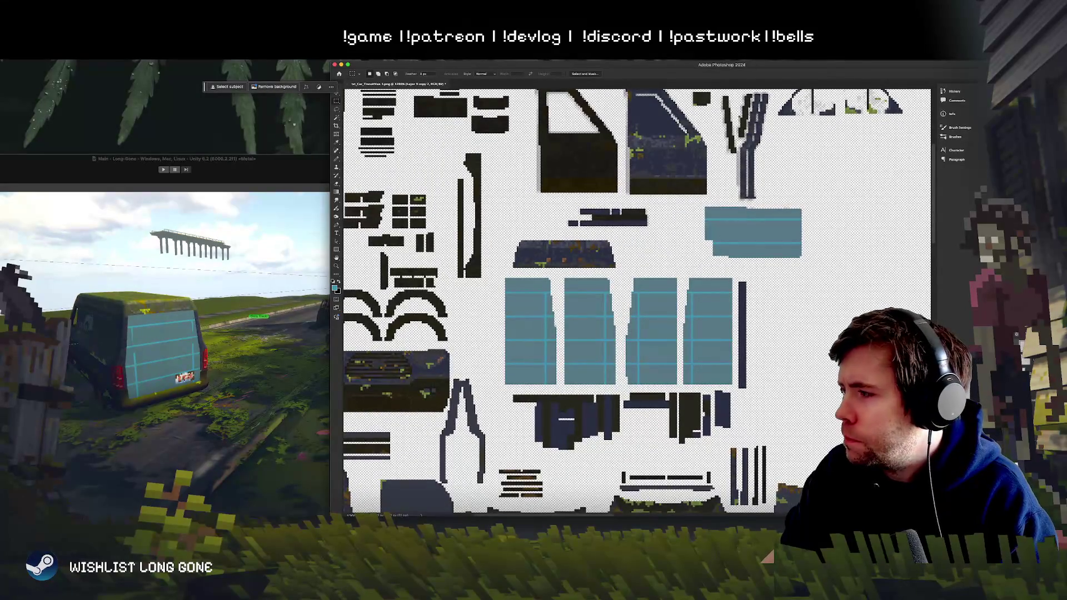
key(ctrl+comma)
key(ctrl+comma)
key(ctrl+comma)
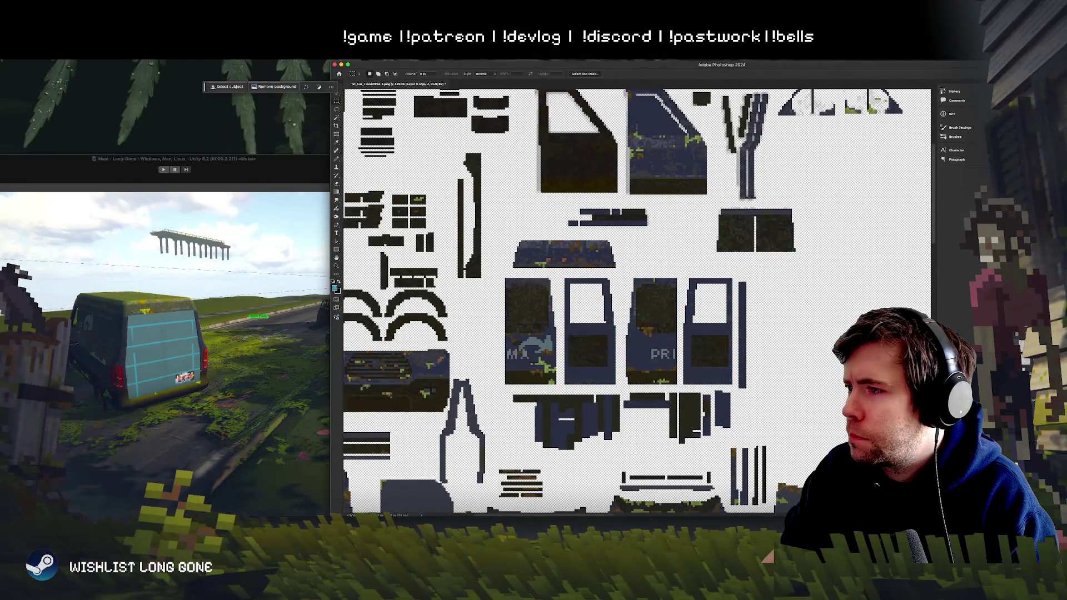
key(ctrl+comma)
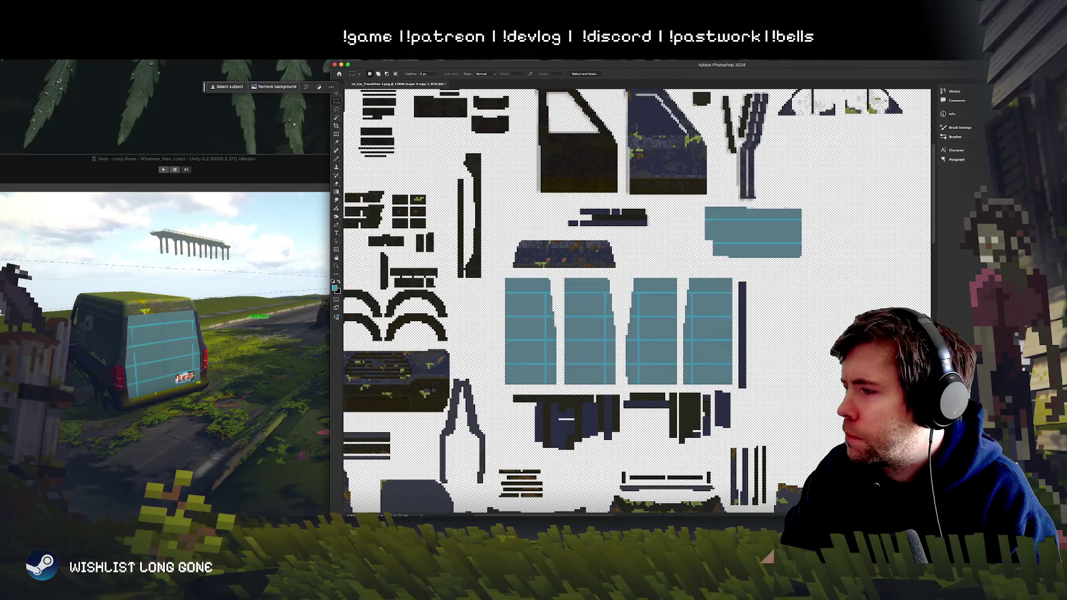
key(alt+bracketleft)
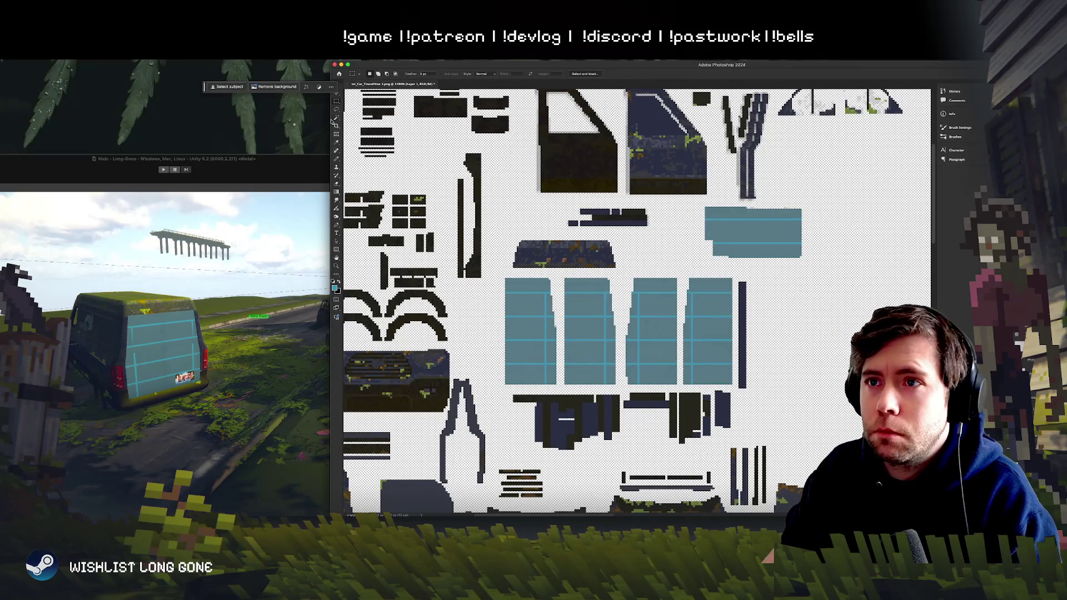
click(336, 118)
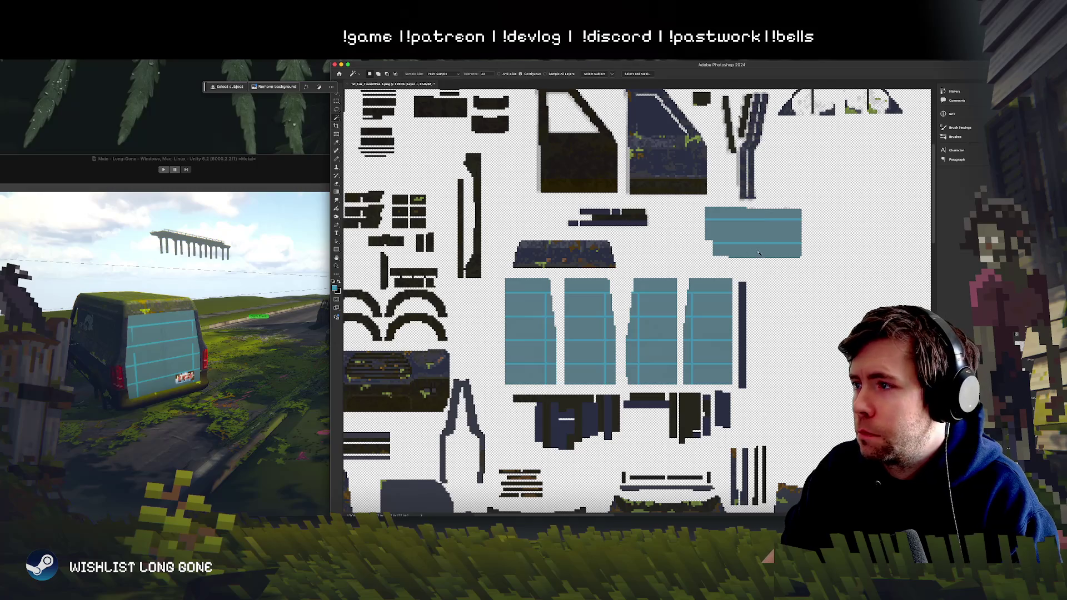
click(758, 252)
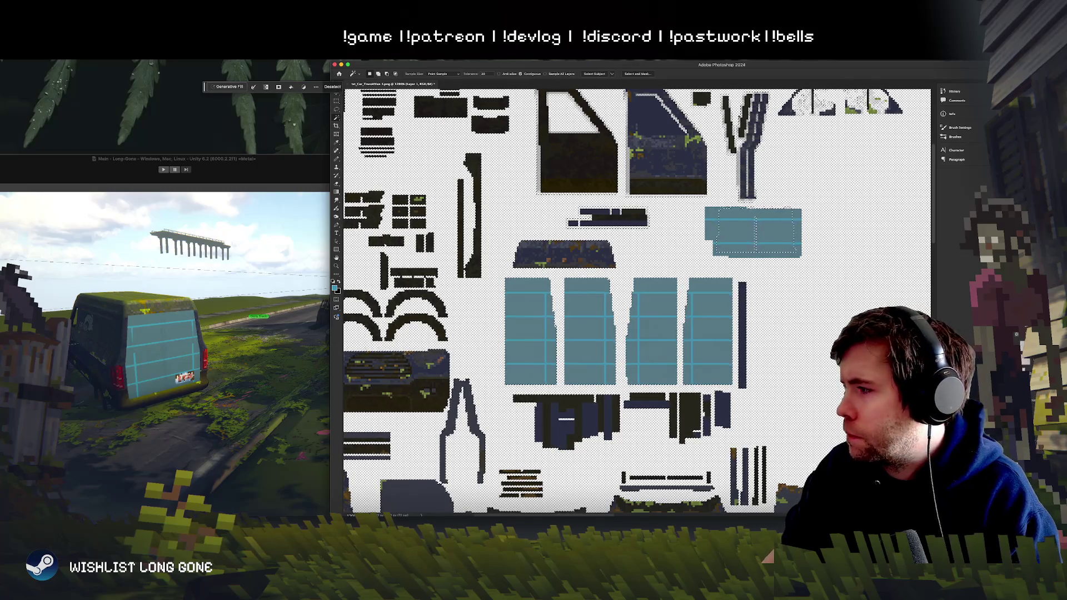
key(alt+bracketleft)
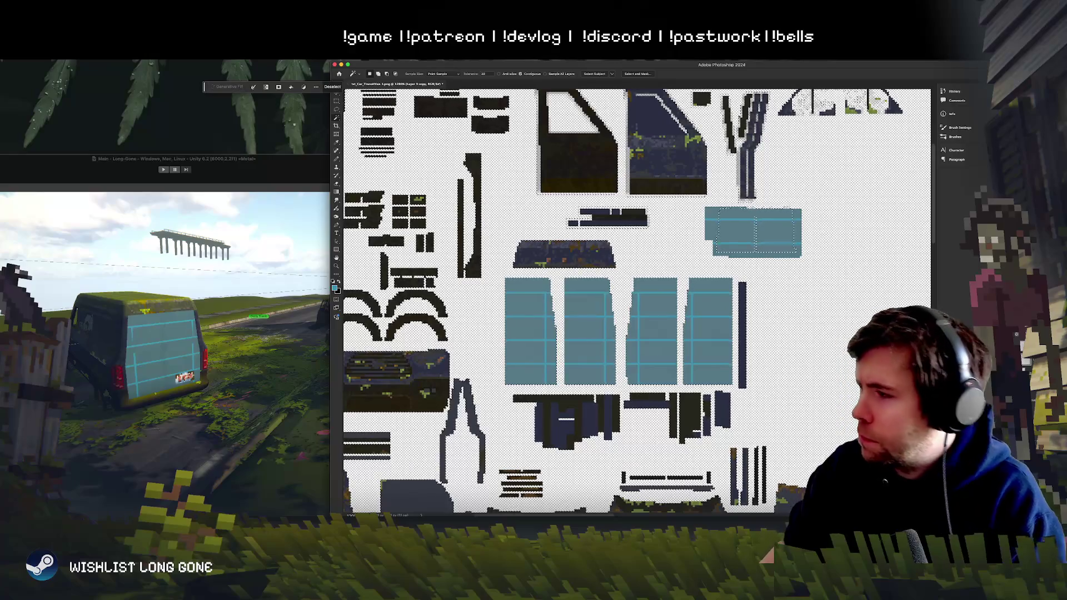
key(Delete)
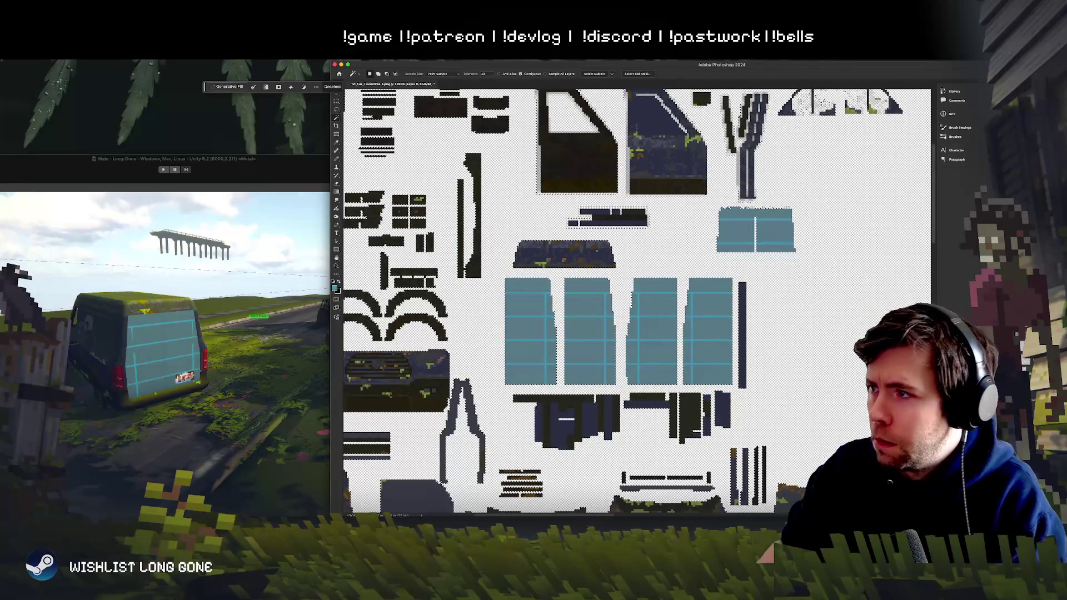
click(336, 102)
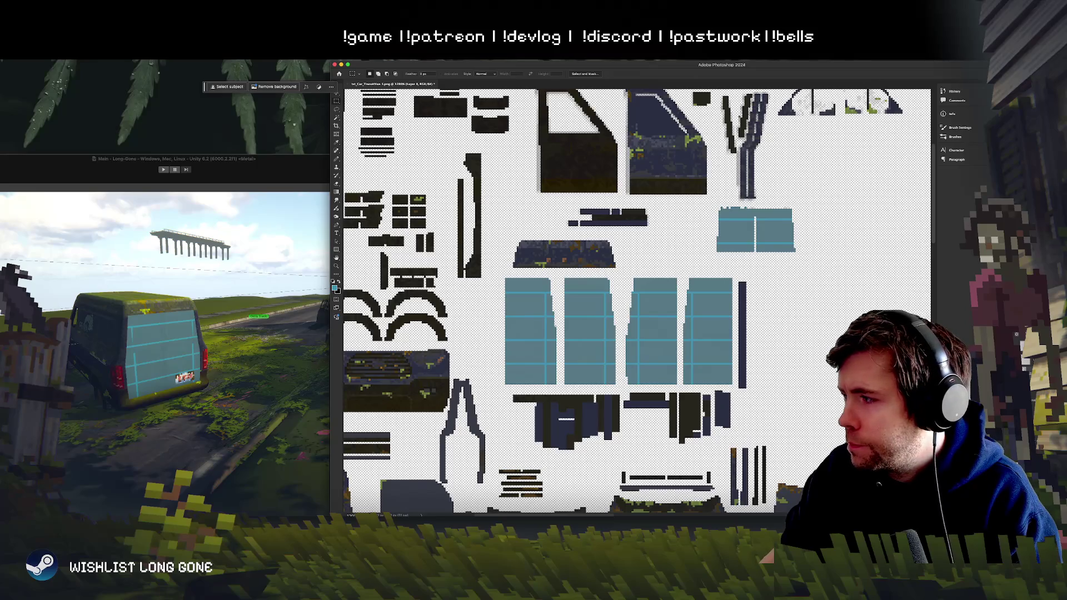
key(b)
scroll(551, 323, right, 5)
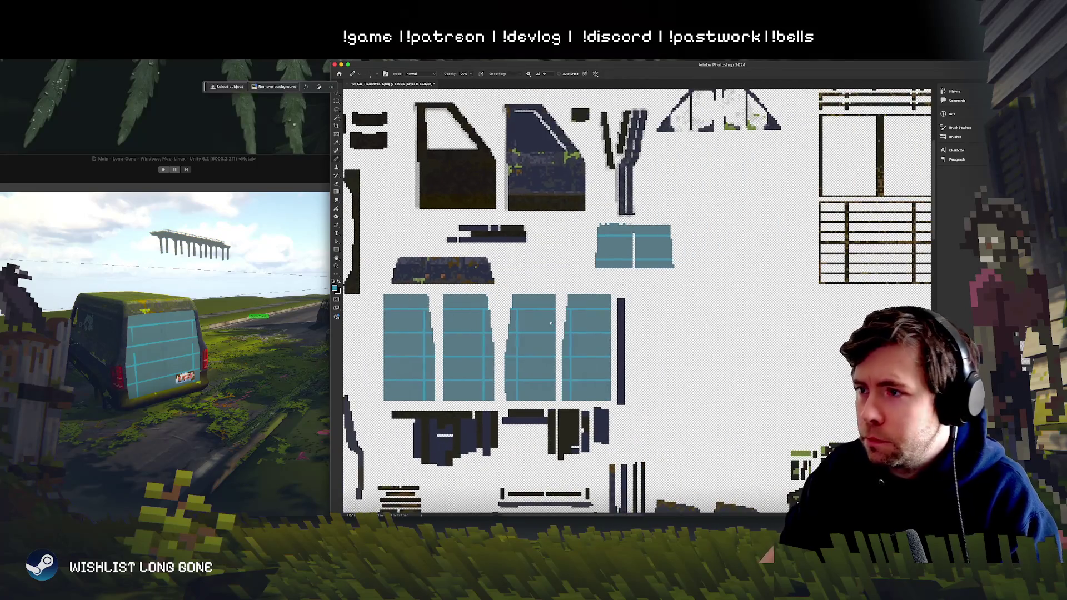
Step: Bring the small two-panel piece into view and make Layer 0 copy 2 active
scroll(551, 327, up, 4)
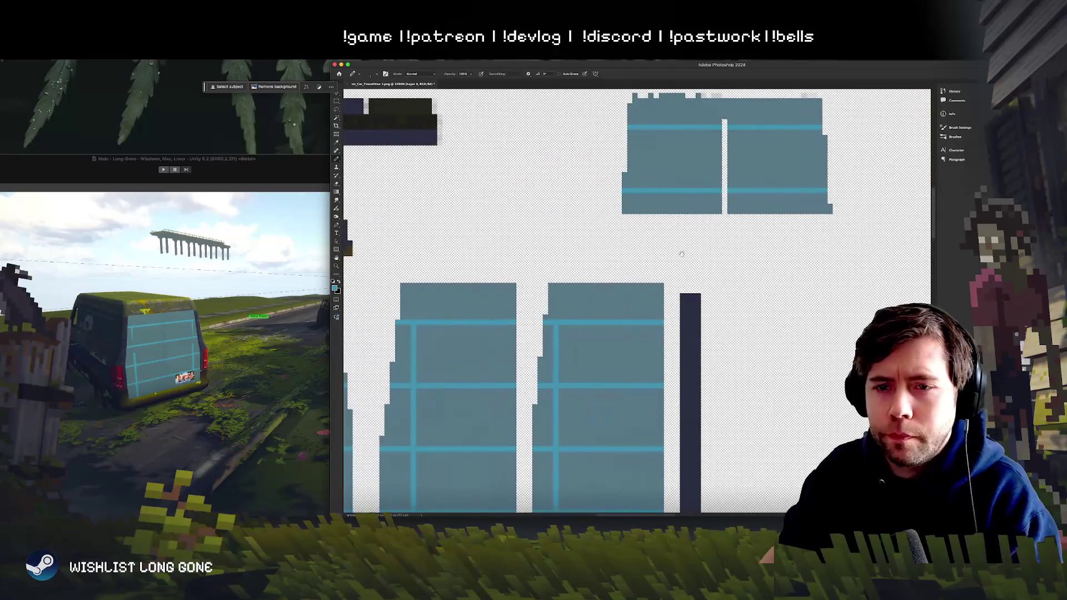
mouse_move(681, 254)
mouse_down()
mouse_move(694, 364)
mouse_move(713, 328)
mouse_up()
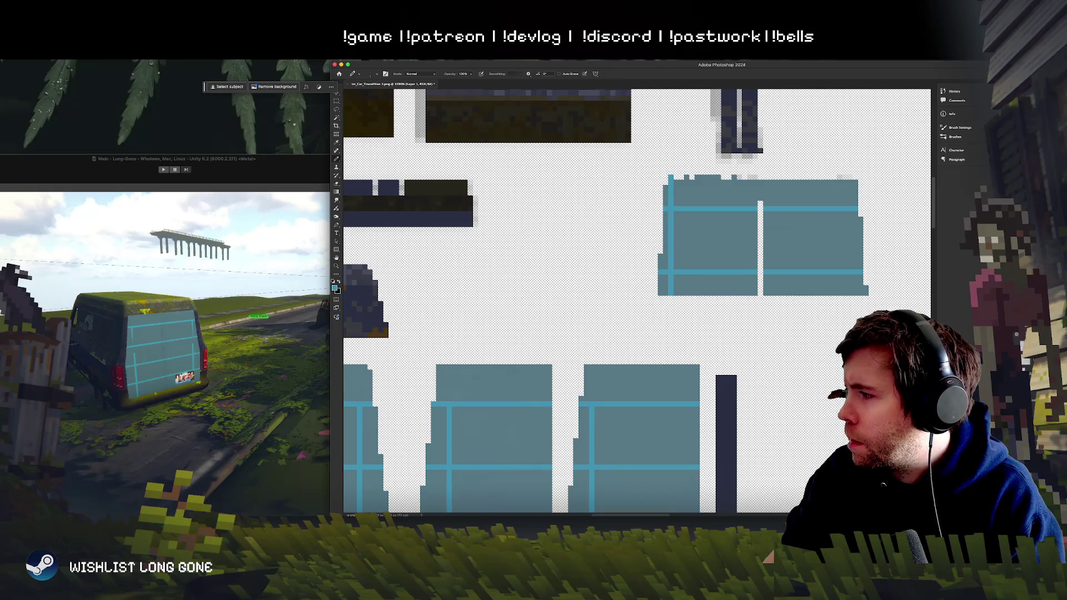
super+click(747, 358)
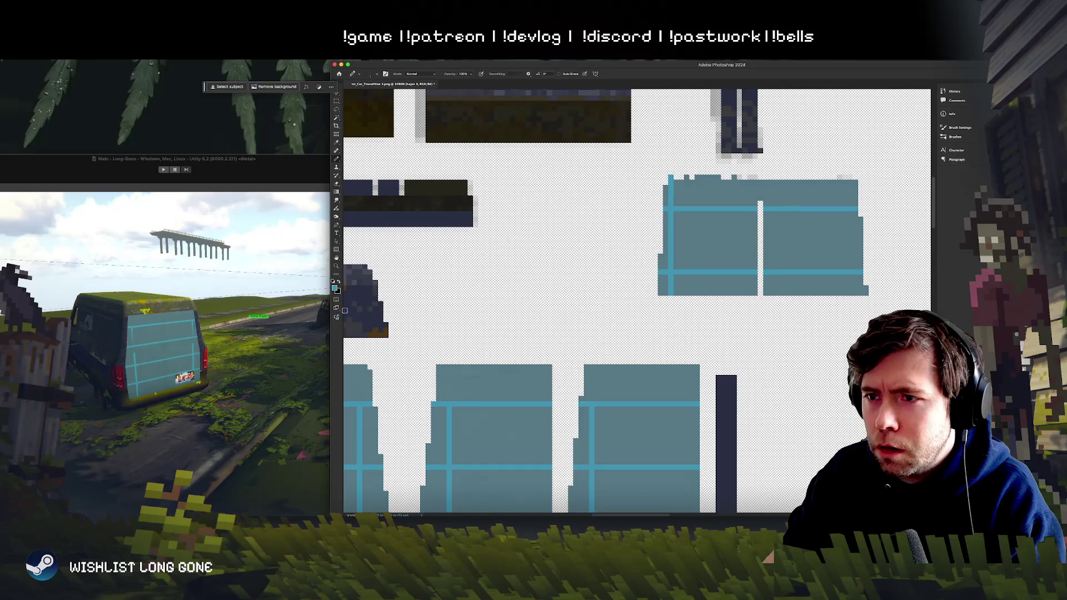
click(139, 343)
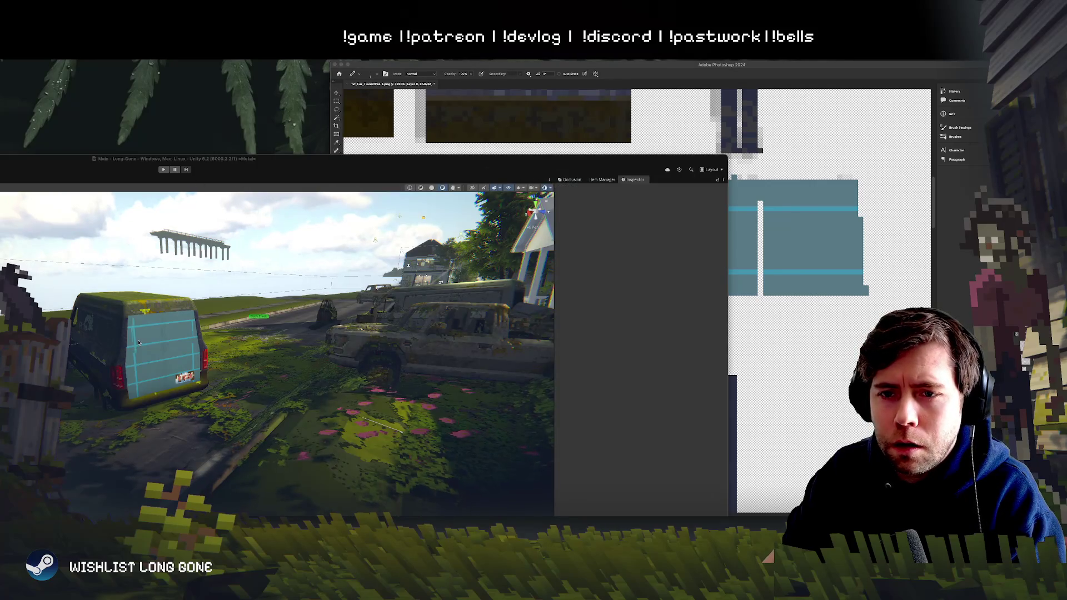
click(755, 270)
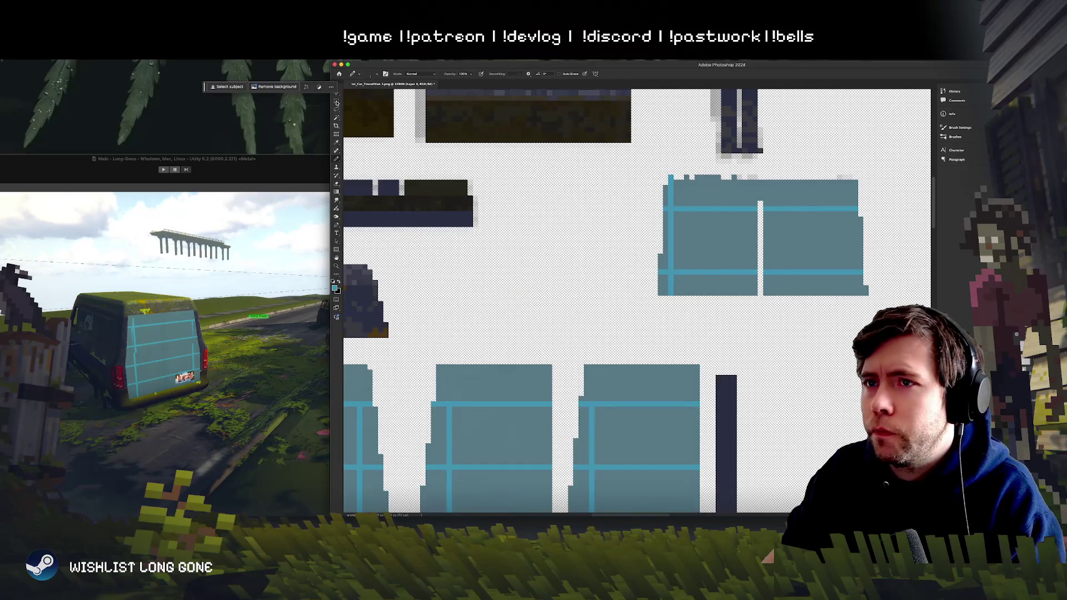
Step: Select the upper panel's left stripe, deselect, and sample the light-blue stripe colour
click(337, 101)
mouse_move(647, 170)
mouse_down()
mouse_move(706, 311)
mouse_move(698, 328)
mouse_up()
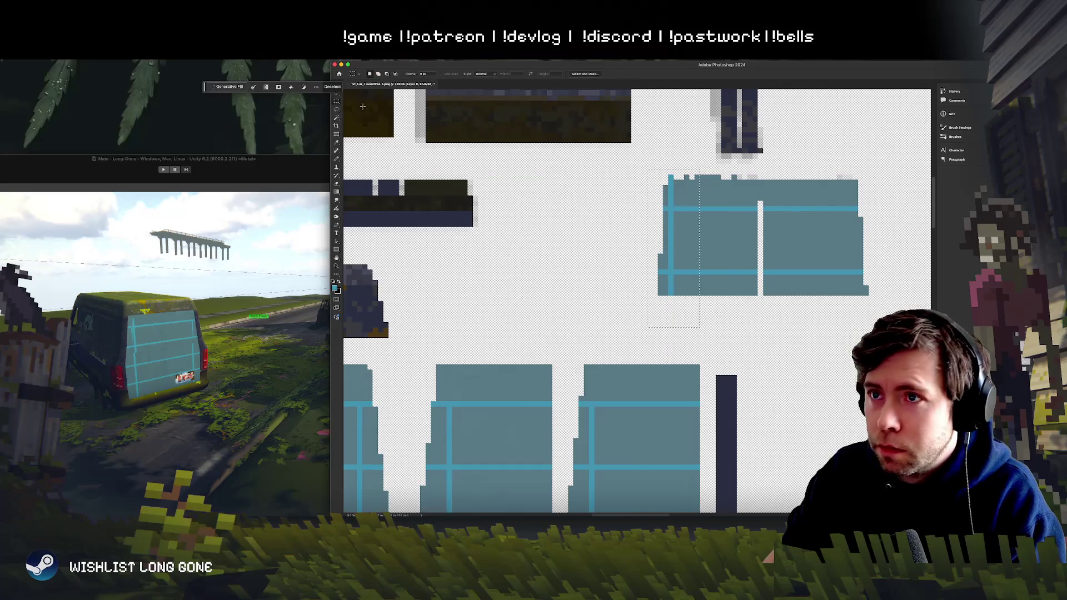
click(337, 95)
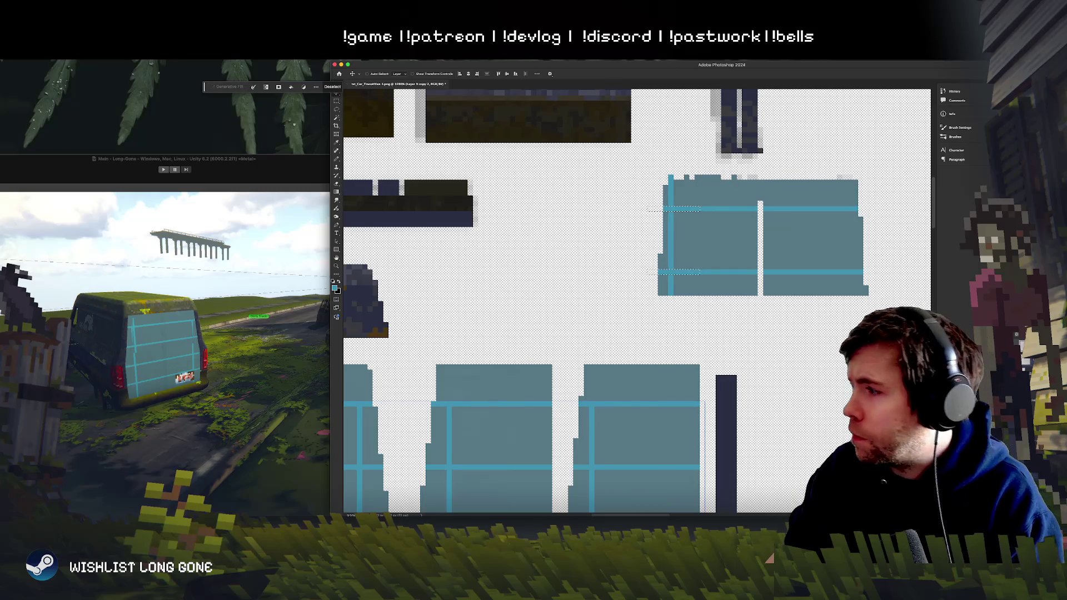
key(Left)
key(Return)
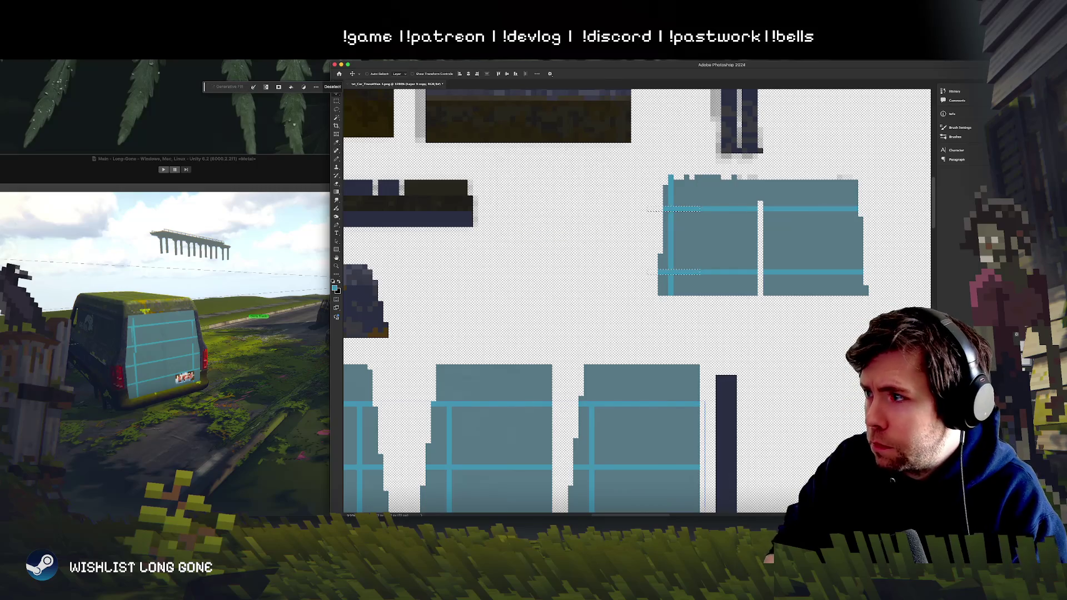
key(b)
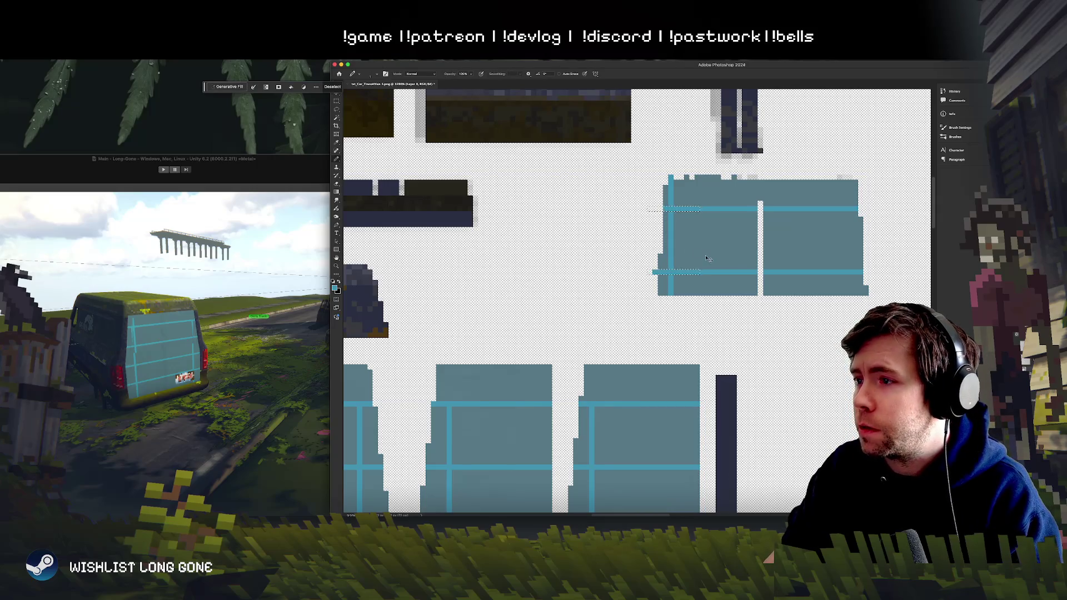
key(e)
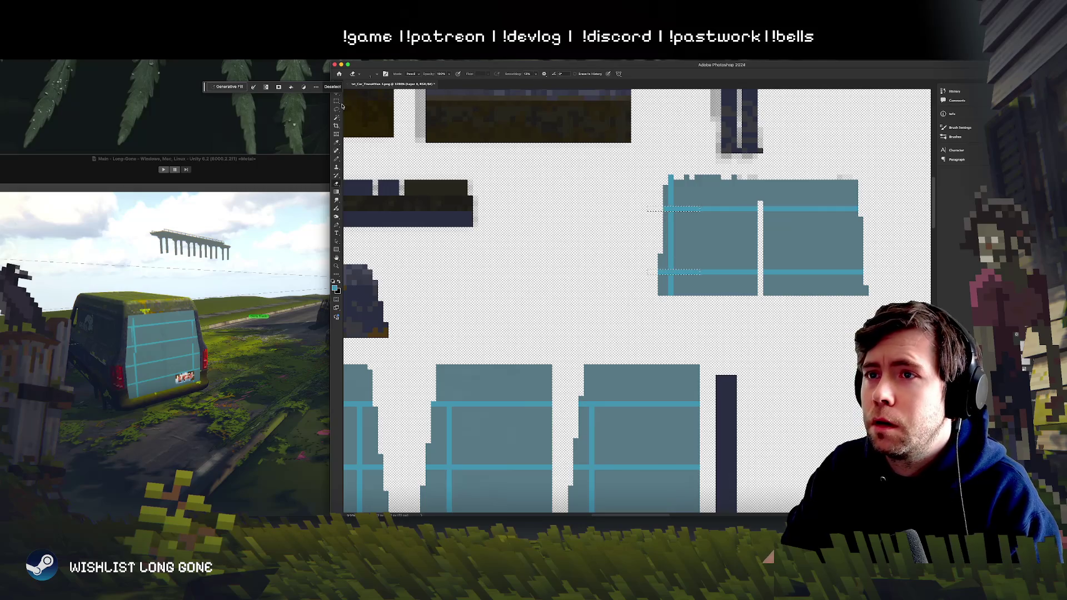
key(super+d)
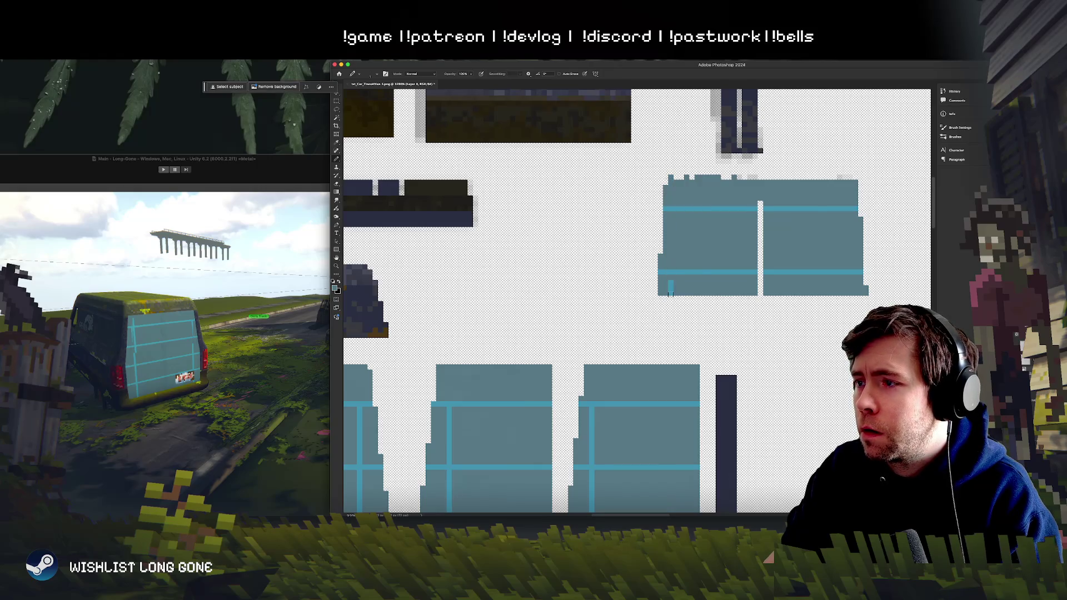
alt+click(672, 273)
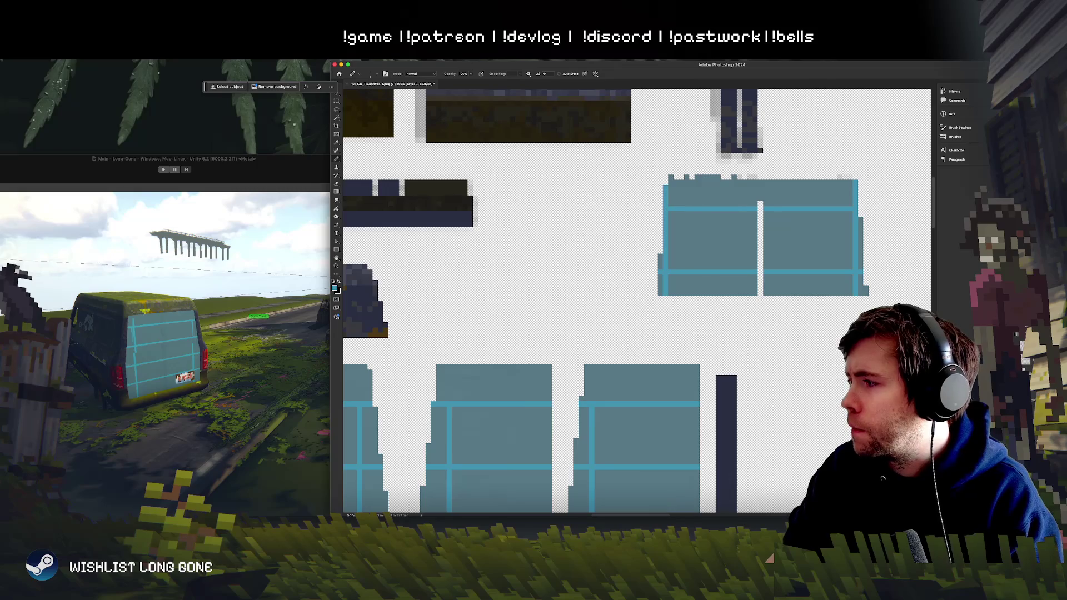
Step: Make Layer 9 copy 2 active and fly Unity's view close to the van's rear
ctrl+click(840, 327)
click(225, 239)
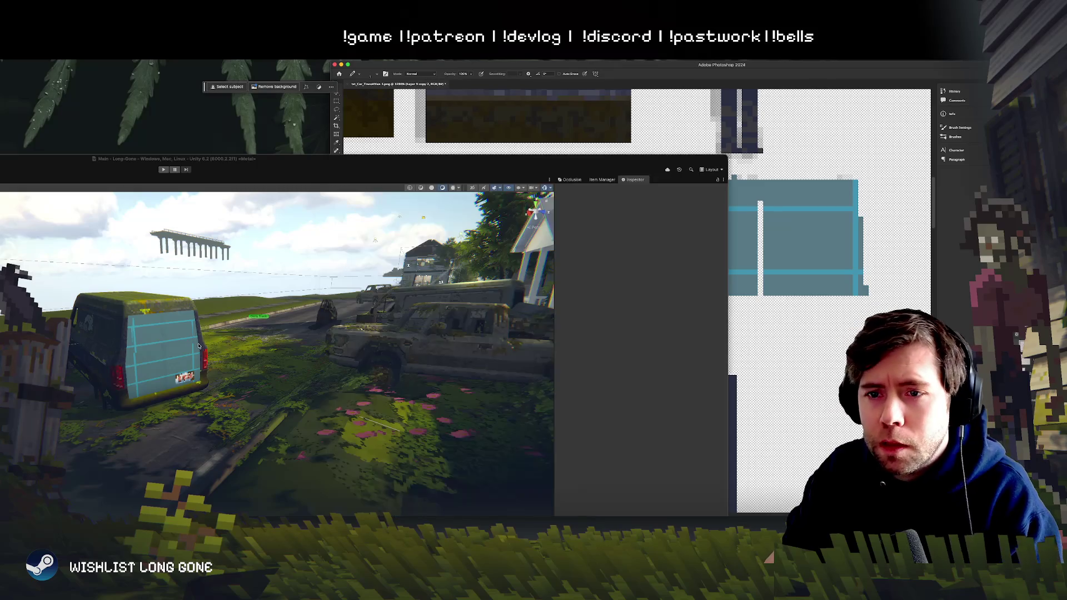
drag(153, 356, 162, 286)
key(w)
key(a)
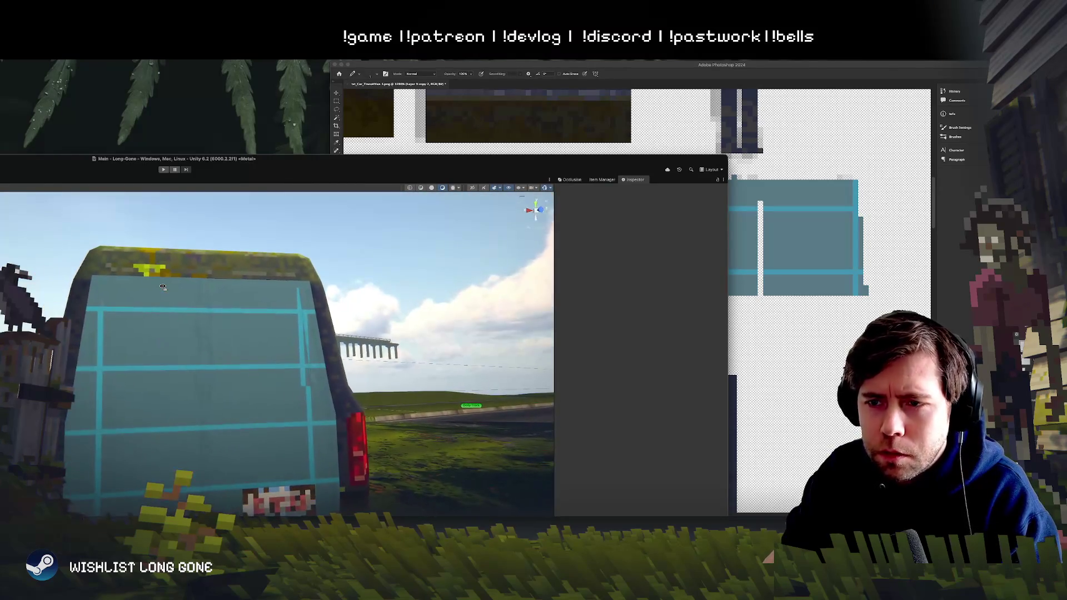
key(w)
click(790, 294)
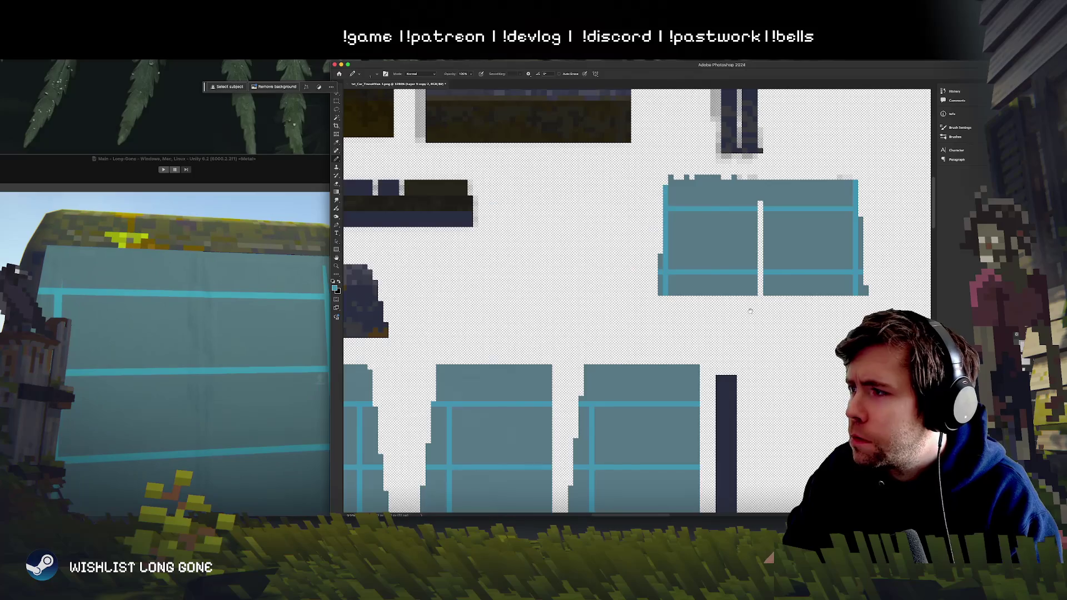
Step: Marquee the right-edge stripe of the upper door panel, nudge it one pixel right, and deselect
scroll(750, 305, right, 5)
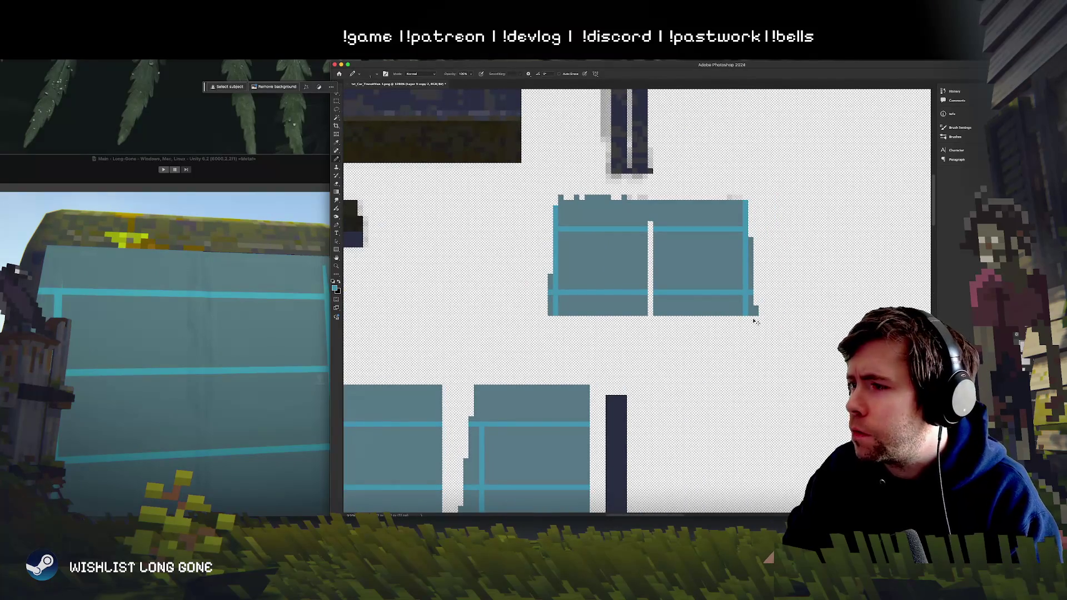
click(336, 101)
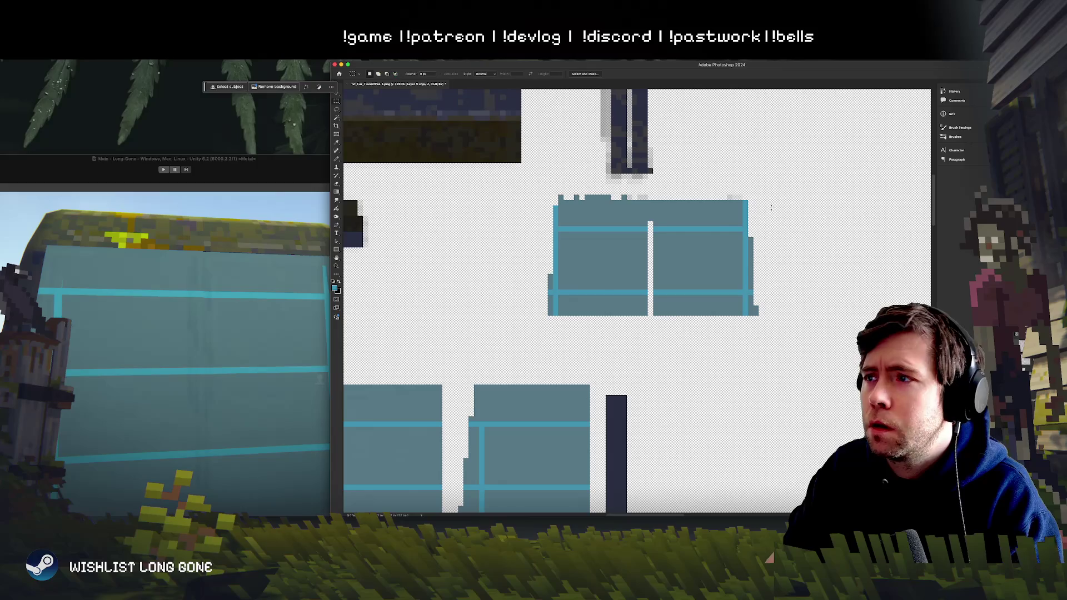
drag(726, 168, 804, 358)
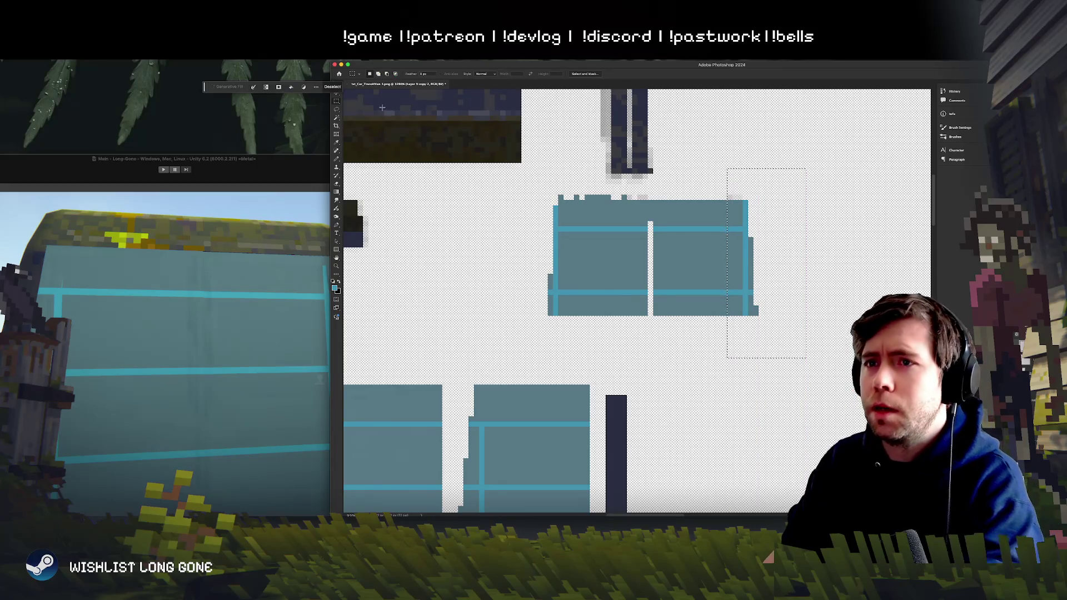
click(336, 96)
key(Right)
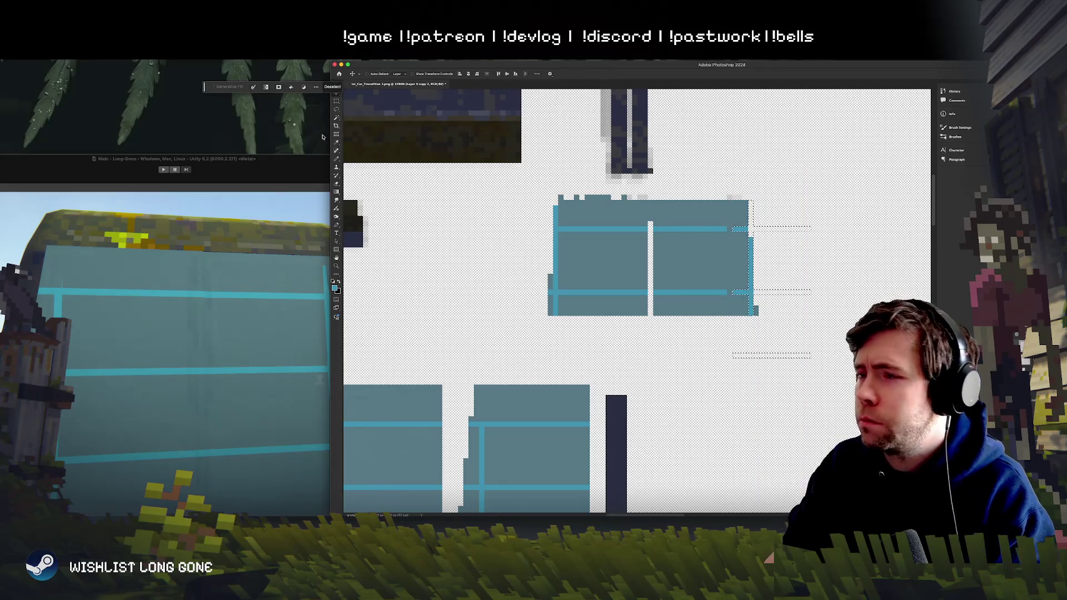
key(b)
key(ctrl+d)
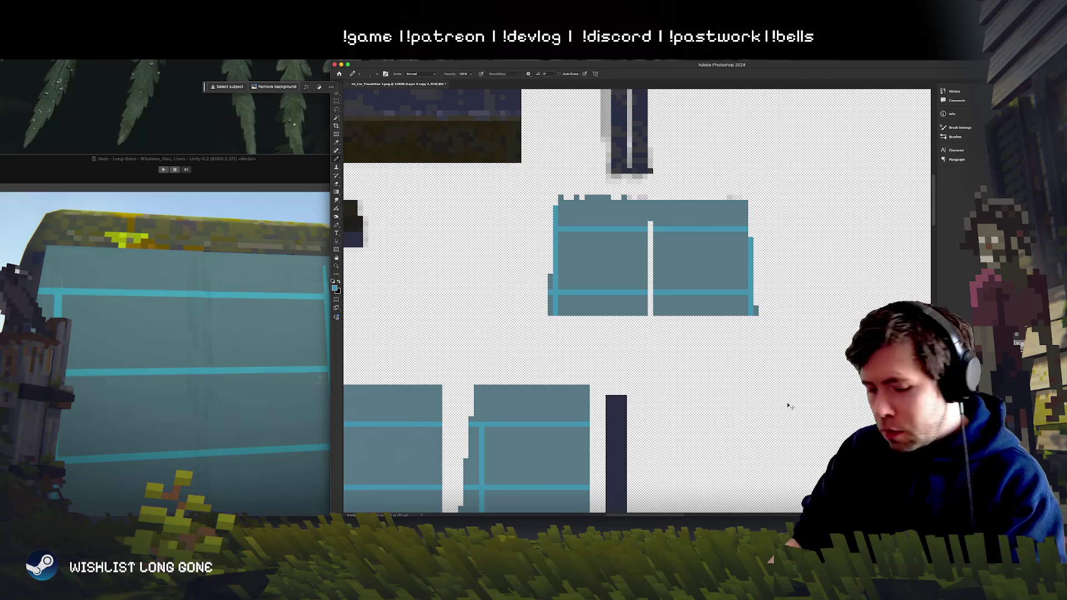
click(319, 300)
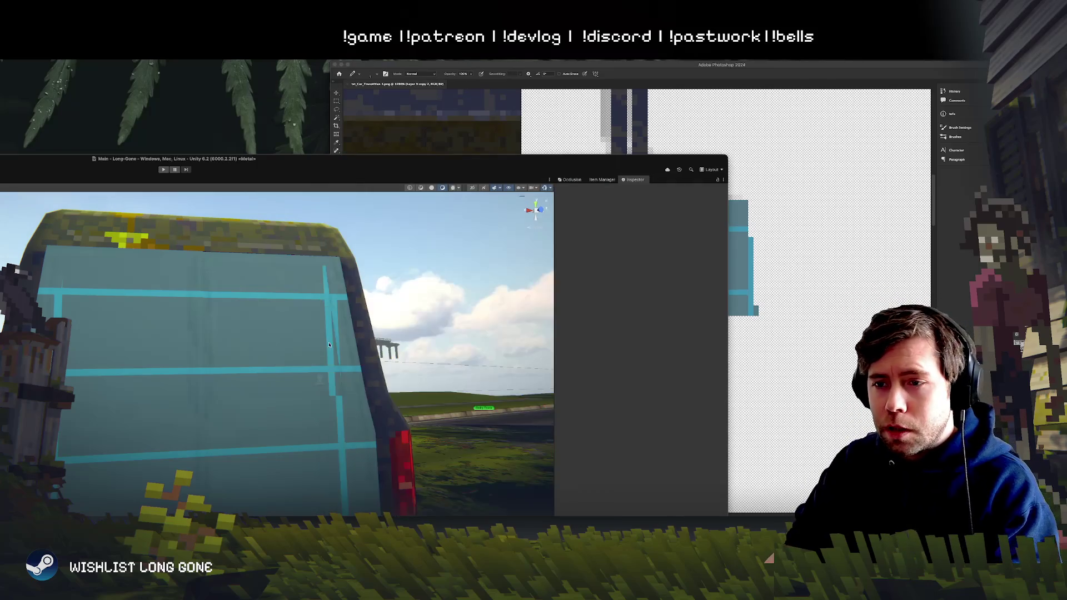
drag(306, 373, 434, 378)
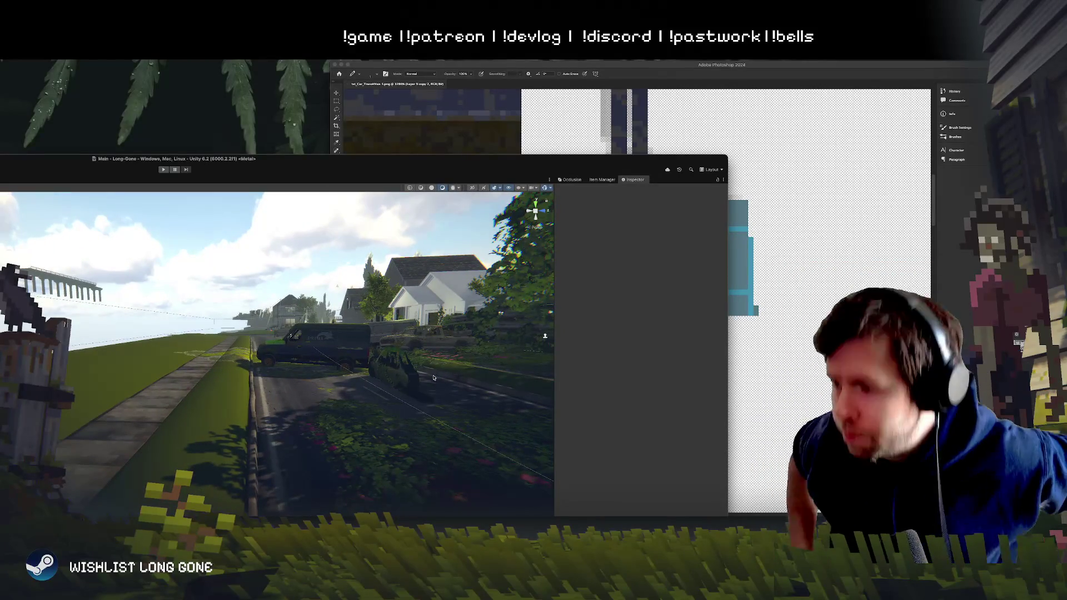
mouse_move(424, 365)
mouse_down()
mouse_move(817, 365)
mouse_move(697, 365)
mouse_move(715, 367)
mouse_up()
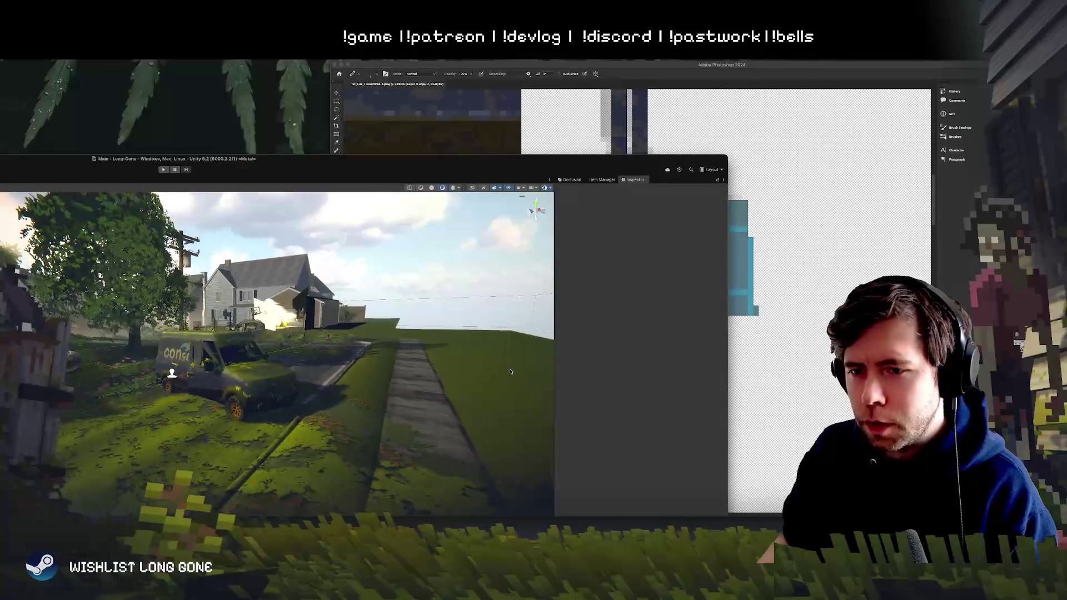